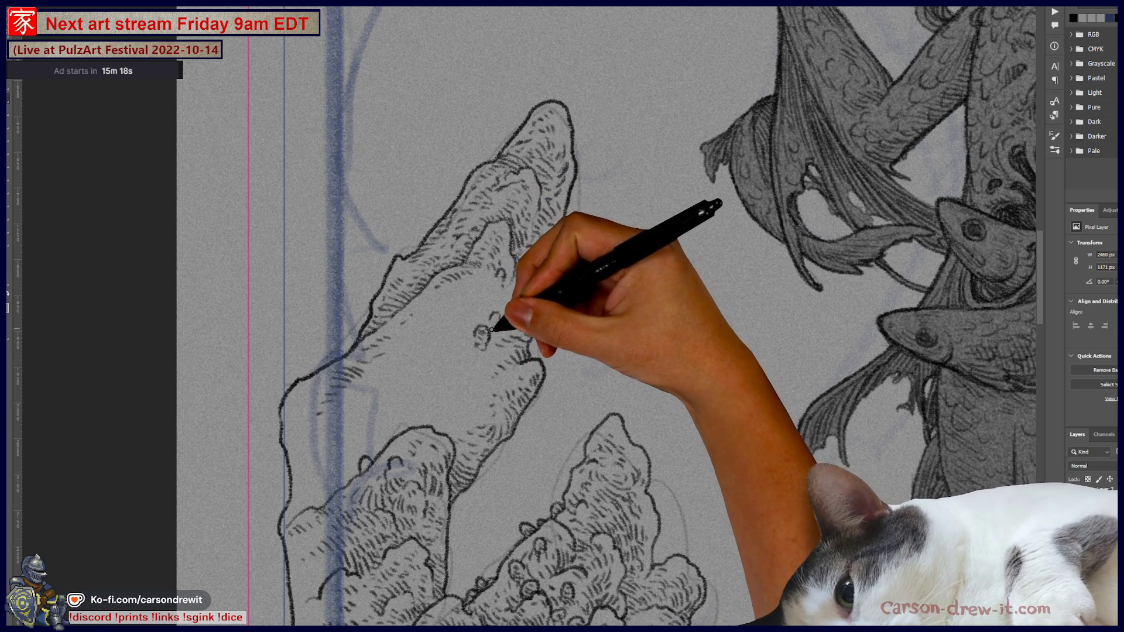
Ink a small bubble loop into the rock spire's texture
{"action": "left_click_drag", "start_coordinate": [490, 316], "coordinate": [497, 332]}
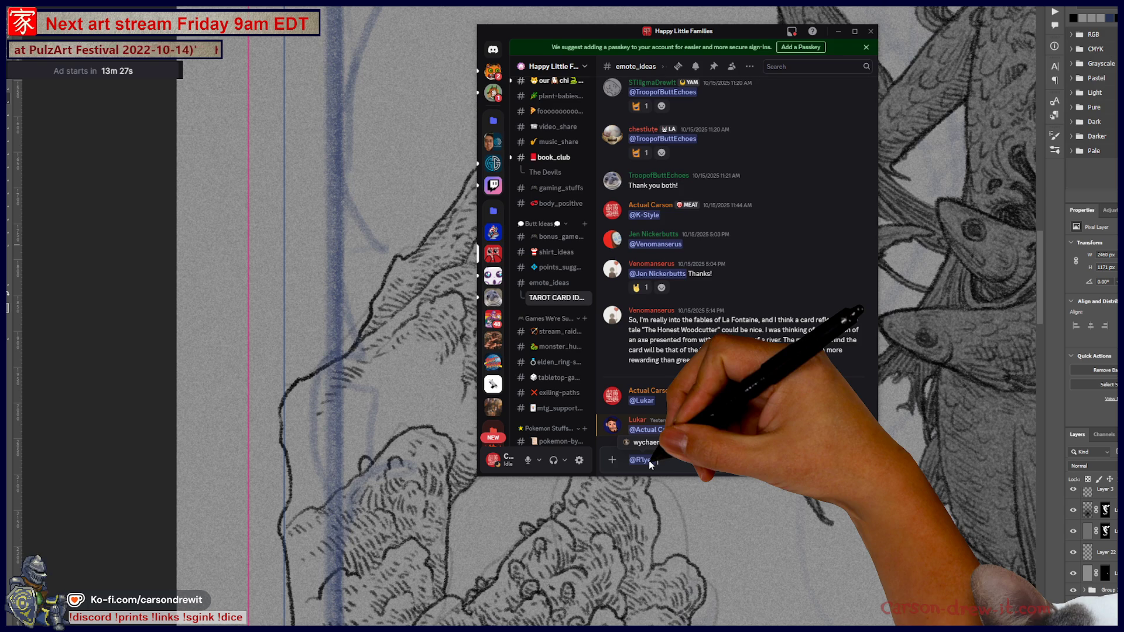
Send the drafted reply to the emote_ideas channel
{"action": "key", "text": "Return"}
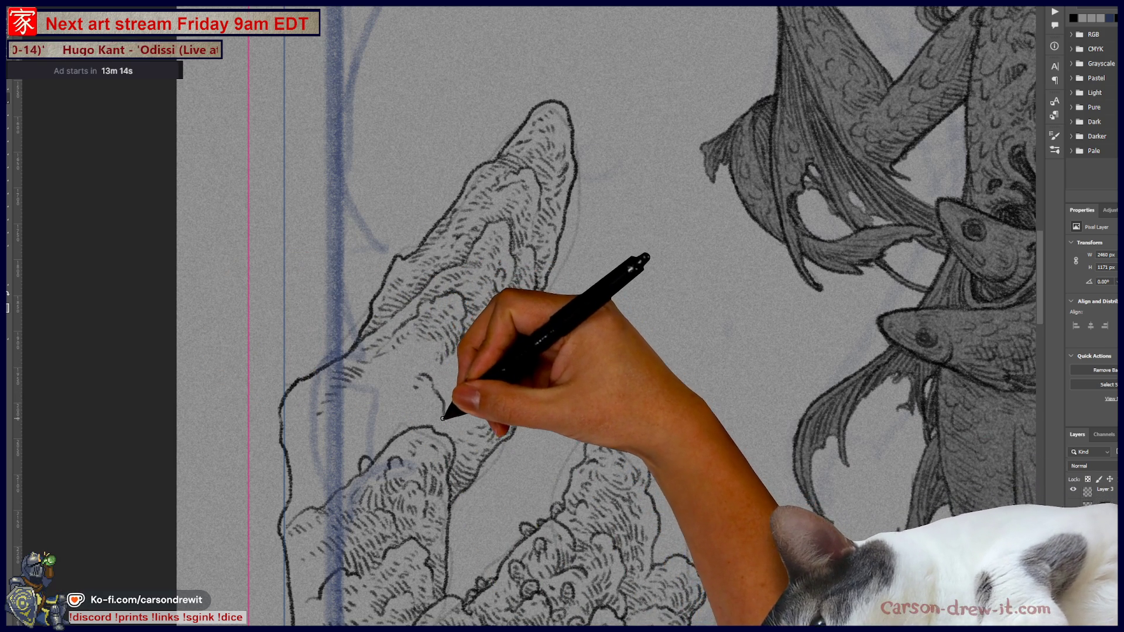
Ink curved hatching strokes along the left outline of the rock spire
{"action": "left_click_drag", "start_coordinate": [420, 376], "coordinate": [440, 408]}
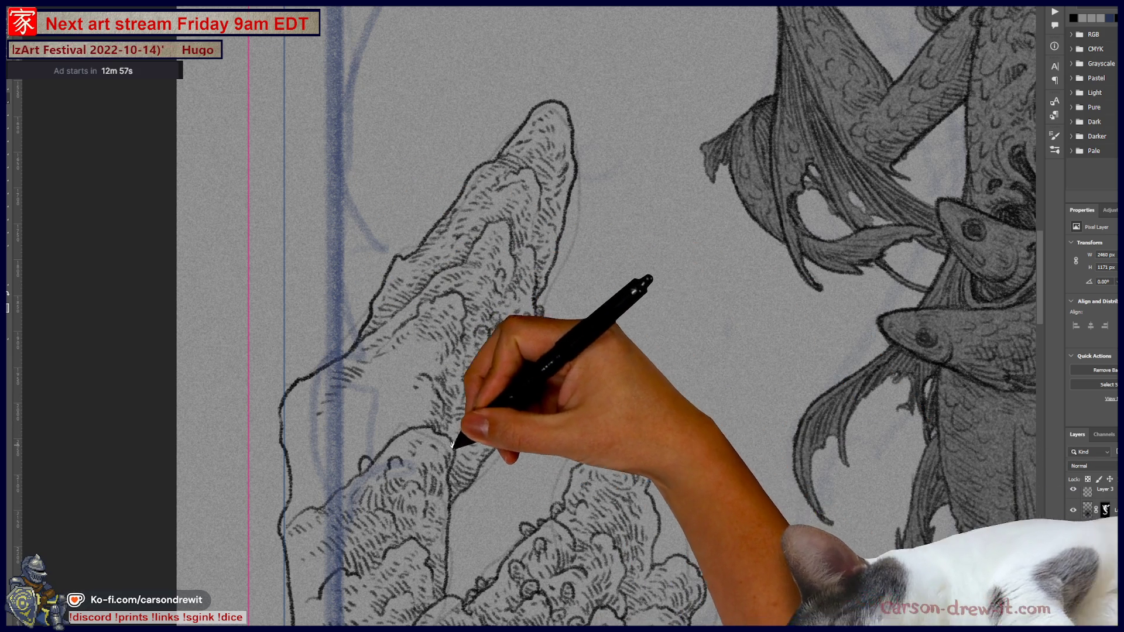
{"action": "left_click_drag", "start_coordinate": [460, 440], "coordinate": [583, 452]}
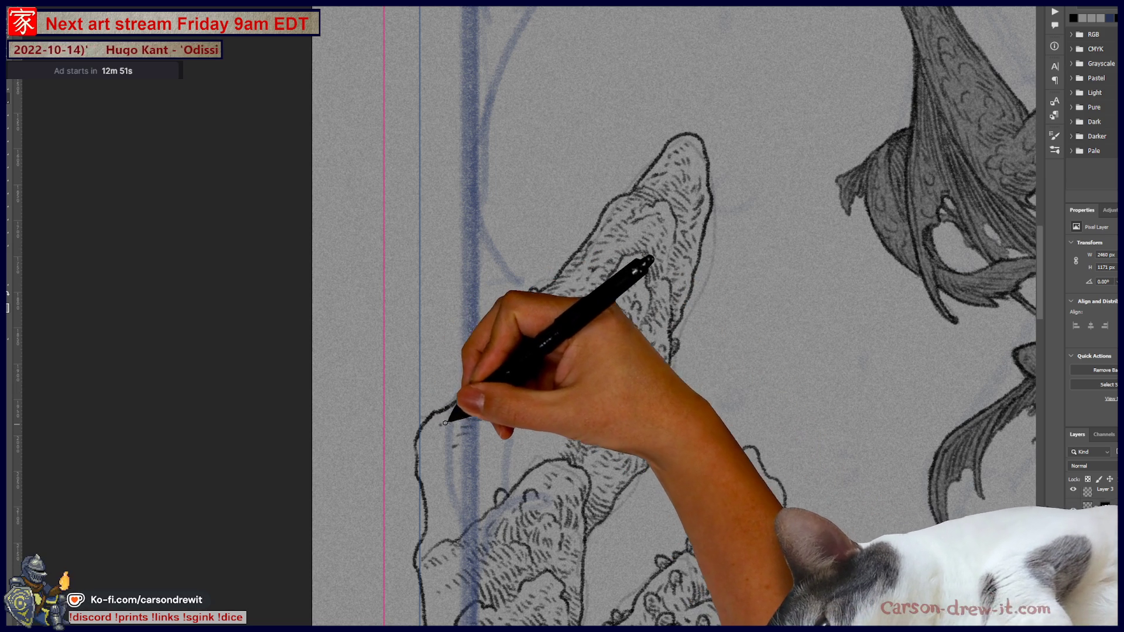
{"action": "mouse_move", "coordinate": [490, 386]}
{"action": "left_mouse_down"}
{"action": "mouse_move", "coordinate": [557, 321]}
{"action": "mouse_move", "coordinate": [548, 397]}
{"action": "mouse_move", "coordinate": [577, 401]}
{"action": "left_mouse_up"}
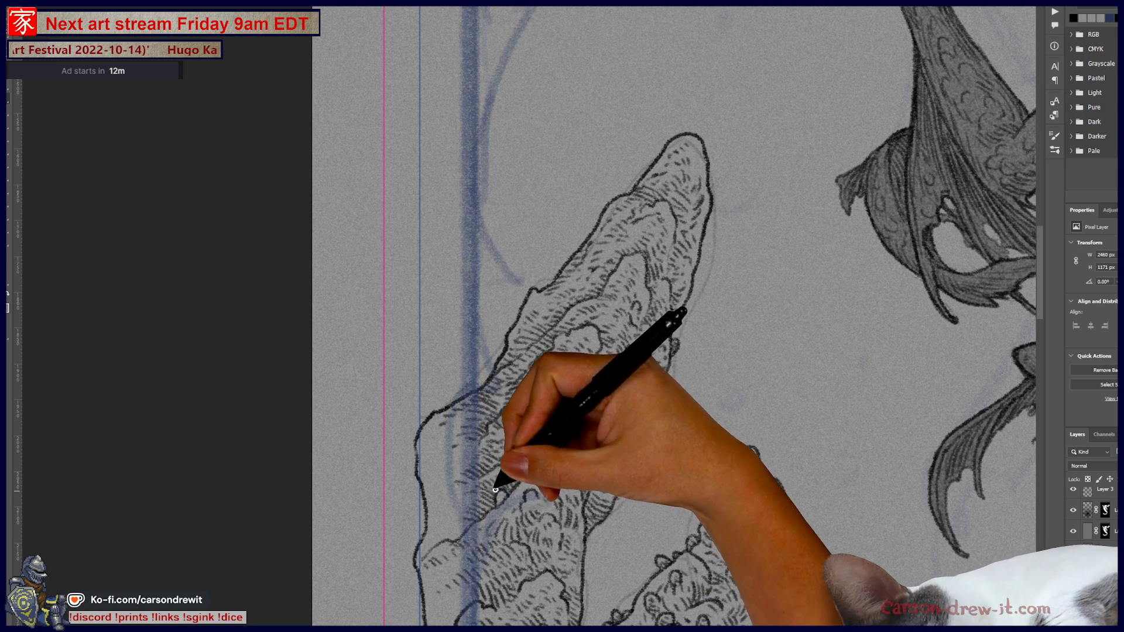
{"action": "scroll", "coordinate": [678, 339], "scroll_direction": "right", "scroll_amount": 5}
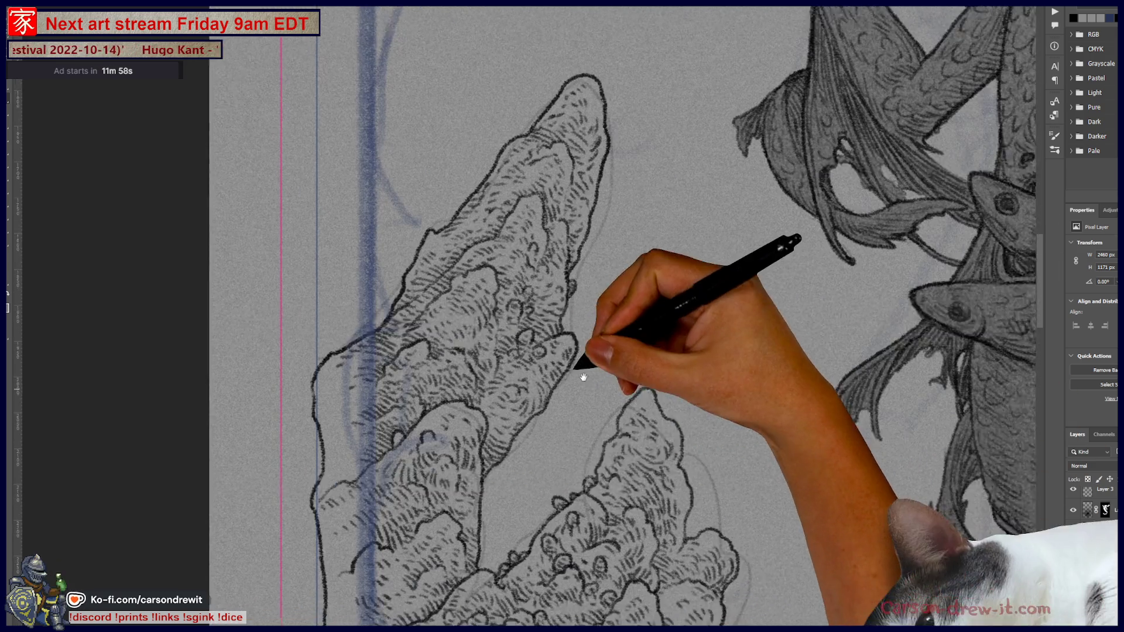
{"action": "scroll", "coordinate": [582, 371], "scroll_direction": "down", "scroll_amount": 3}
{"action": "scroll", "coordinate": [539, 326], "scroll_direction": "right", "scroll_amount": 8}
{"action": "scroll", "coordinate": [446, 238], "scroll_direction": "down", "scroll_amount": 6}
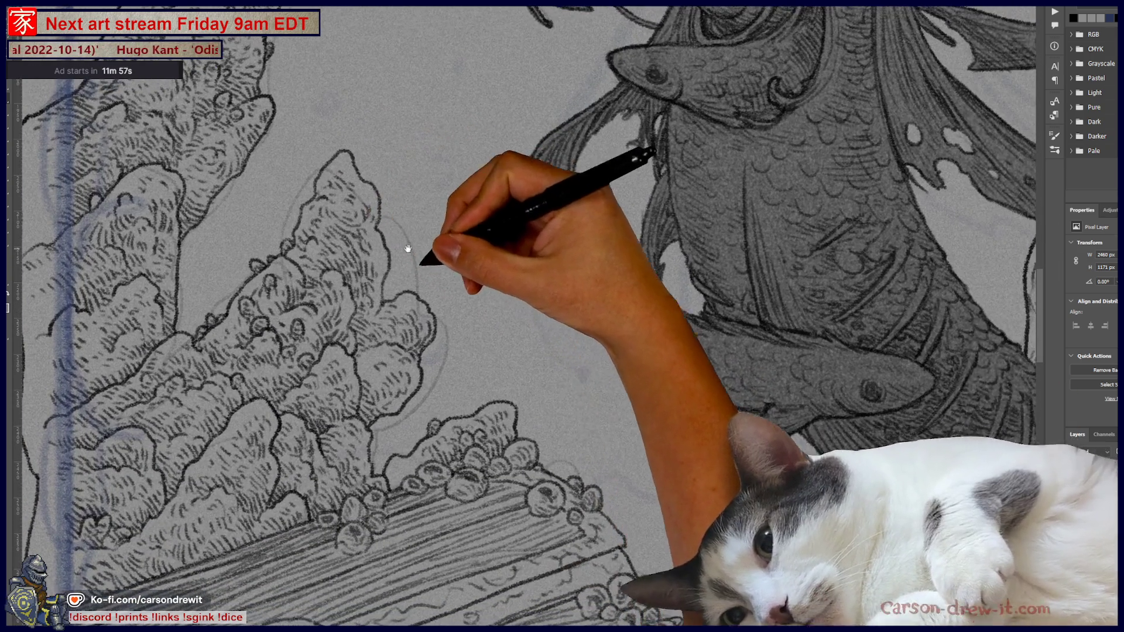
Ink a bumpy rock outline to the right of the treasure chest and extend it rightward
{"action": "mouse_move", "coordinate": [557, 464]}
{"action": "left_mouse_down"}
{"action": "mouse_move", "coordinate": [615, 431]}
{"action": "mouse_move", "coordinate": [640, 482]}
{"action": "mouse_move", "coordinate": [765, 539]}
{"action": "mouse_move", "coordinate": [803, 539]}
{"action": "mouse_move", "coordinate": [807, 558]}
{"action": "left_mouse_up"}
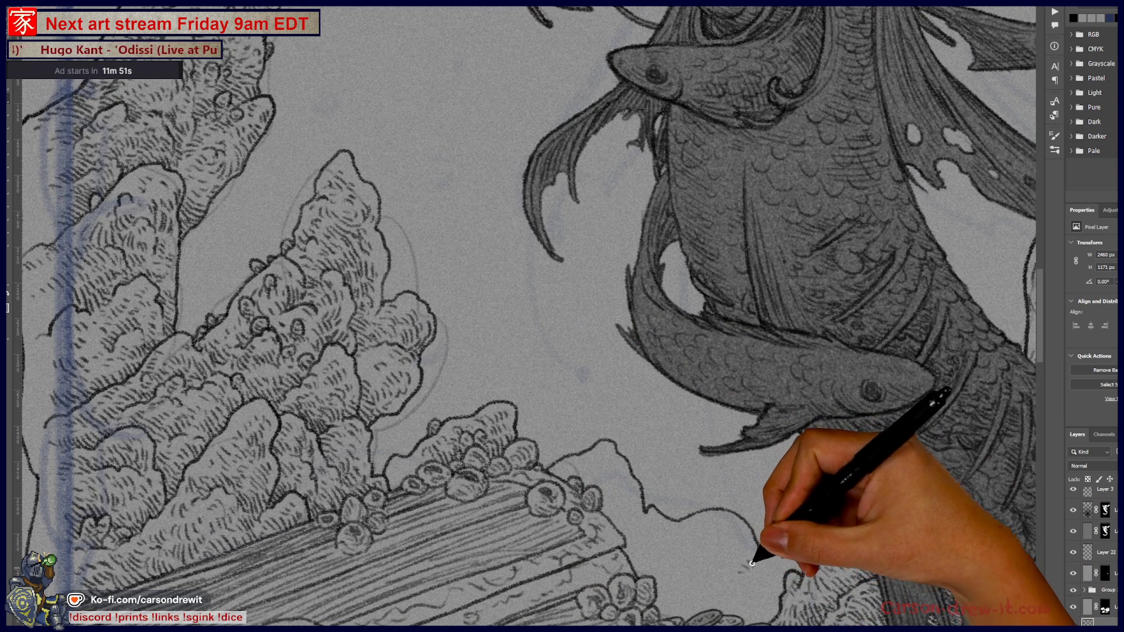
{"action": "mouse_move", "coordinate": [648, 560]}
{"action": "left_mouse_down"}
{"action": "mouse_move", "coordinate": [720, 549]}
{"action": "mouse_move", "coordinate": [785, 573]}
{"action": "left_mouse_up"}
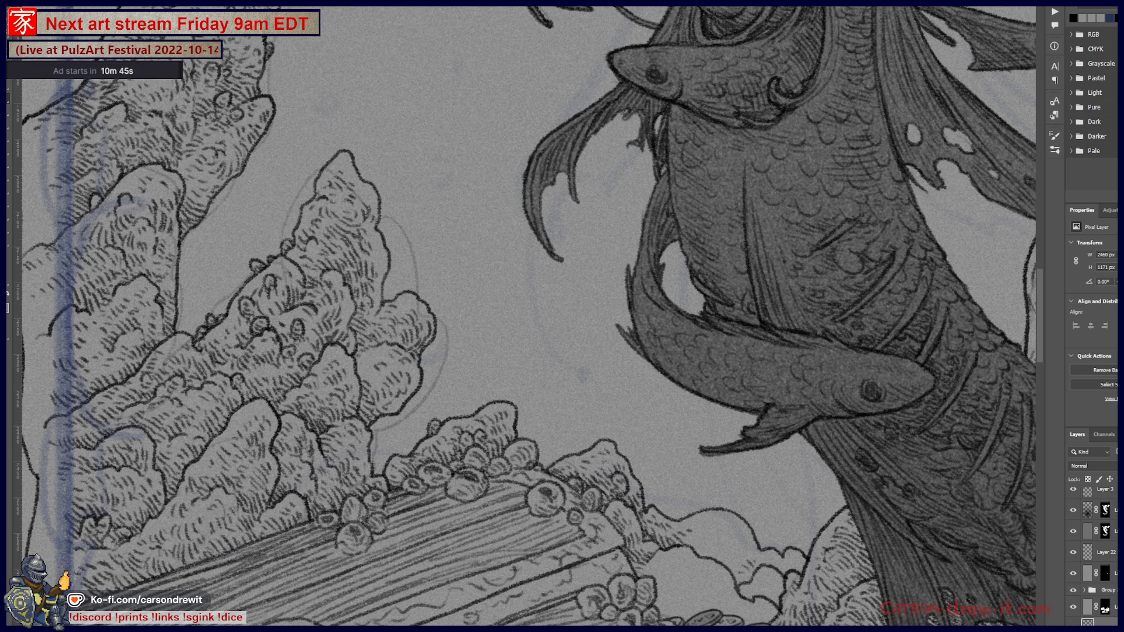
{"action": "left_click_drag", "start_coordinate": [649, 541], "coordinate": [565, 377]}
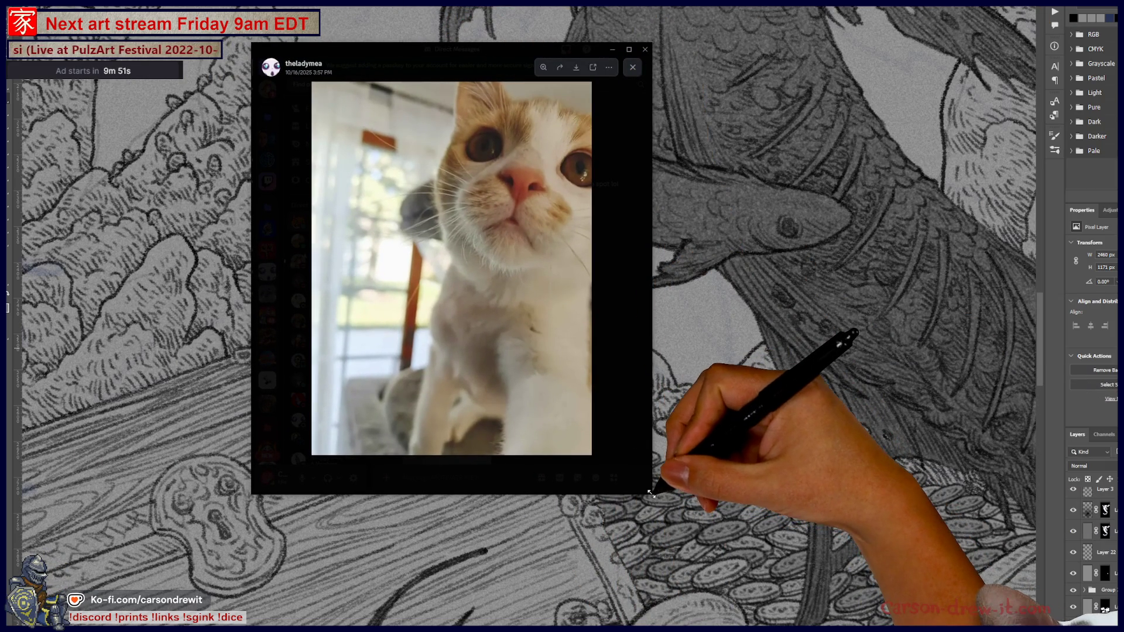
Browse the shared cat and kitten photos one by one from the Discord grid
{"action": "left_click_drag", "start_coordinate": [651, 494], "coordinate": [899, 626]}
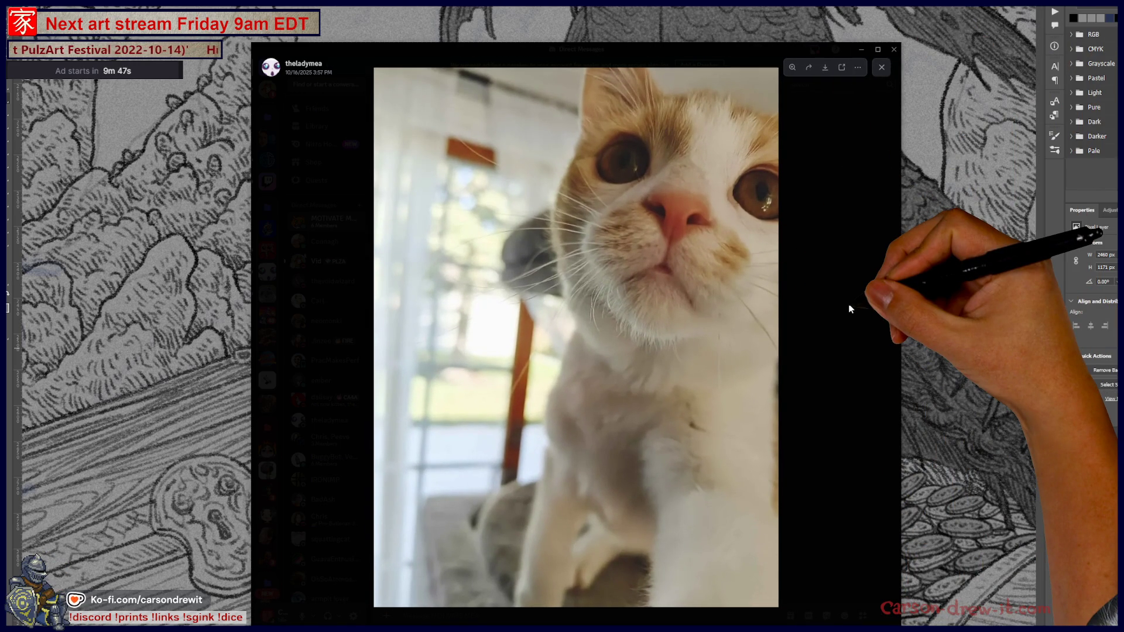
{"action": "left_click", "coordinate": [850, 309]}
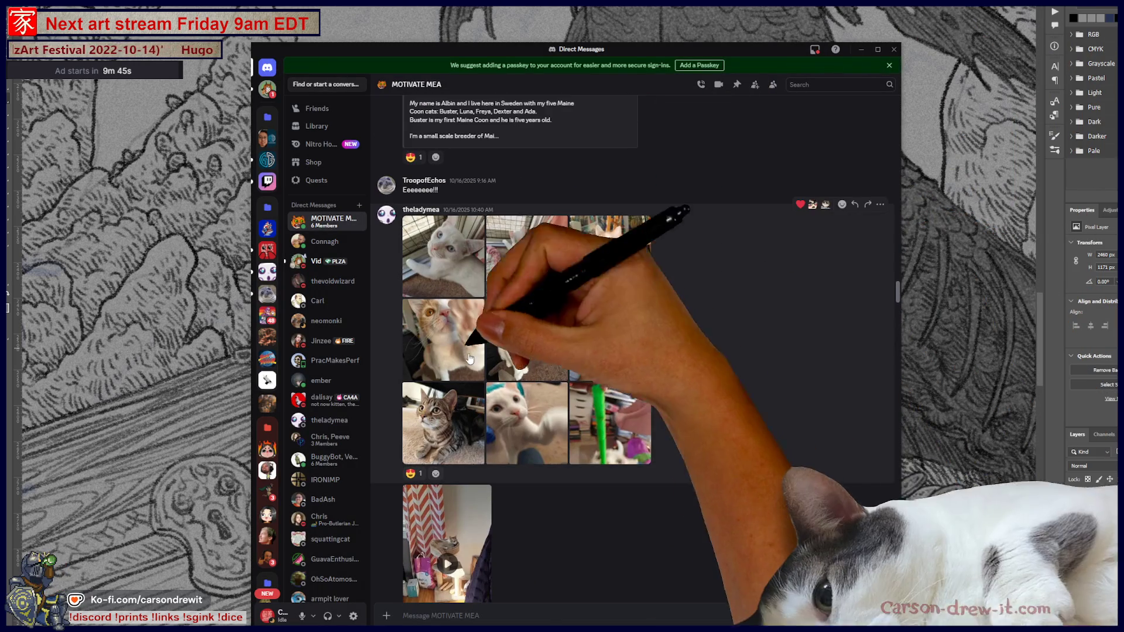
{"action": "left_click", "coordinate": [469, 358]}
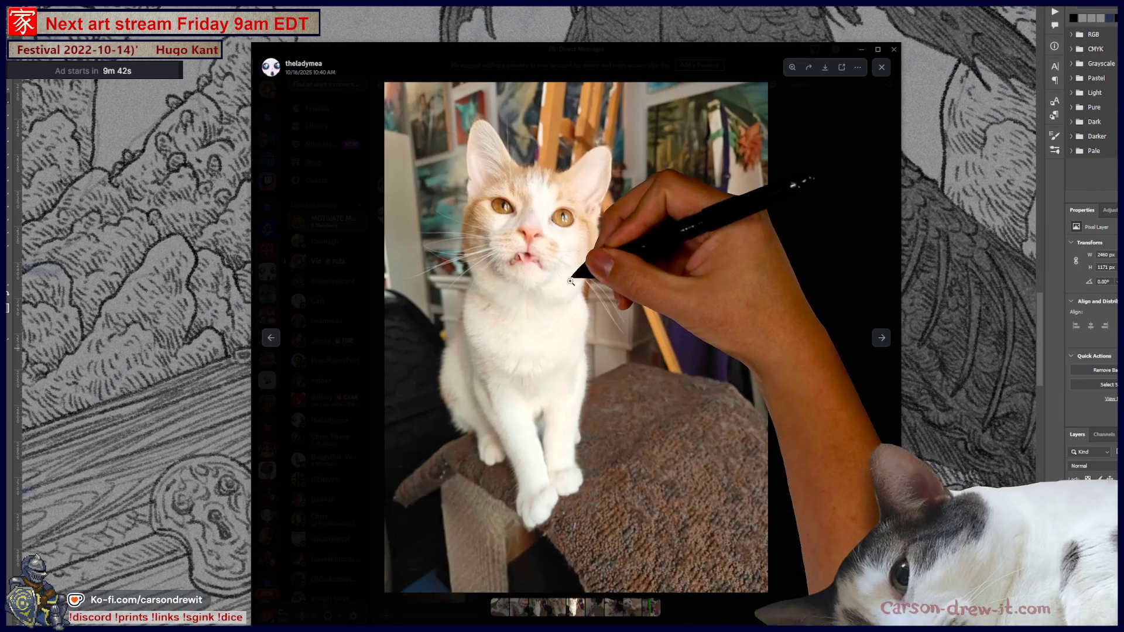
{"action": "left_click", "coordinate": [271, 341]}
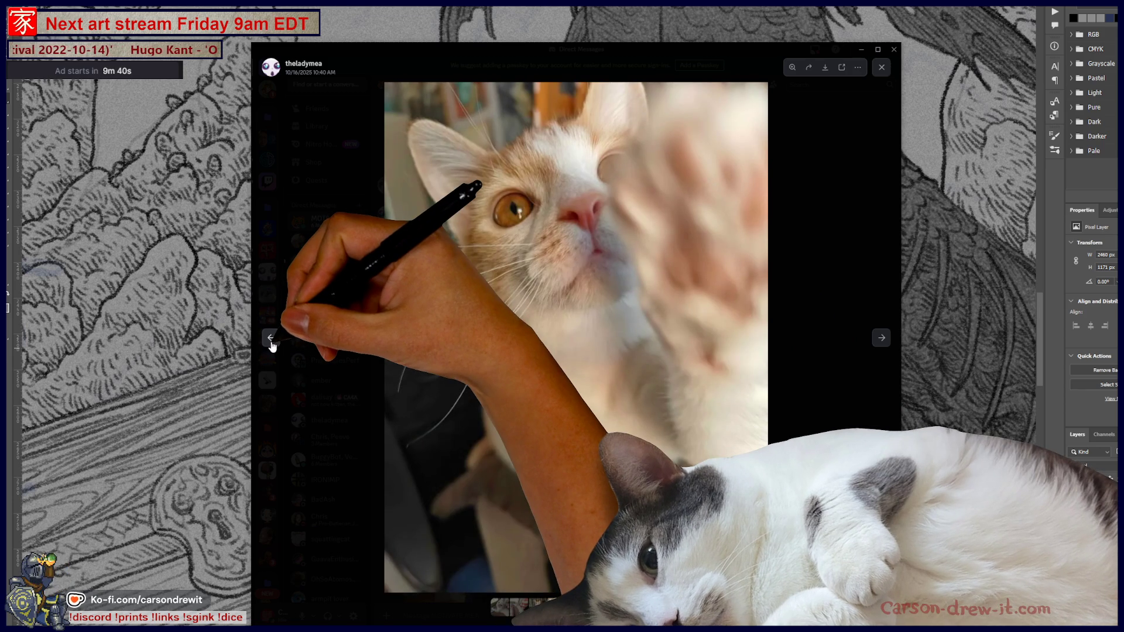
{"action": "left_click", "coordinate": [852, 250]}
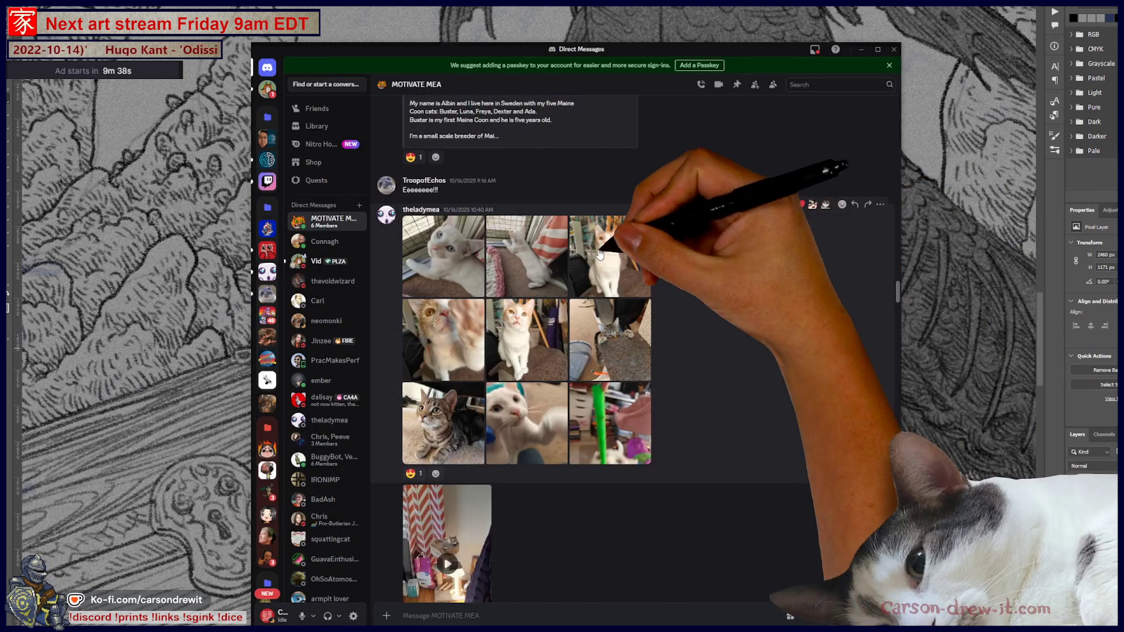
{"action": "left_click", "coordinate": [599, 256]}
{"action": "left_click", "coordinate": [854, 440]}
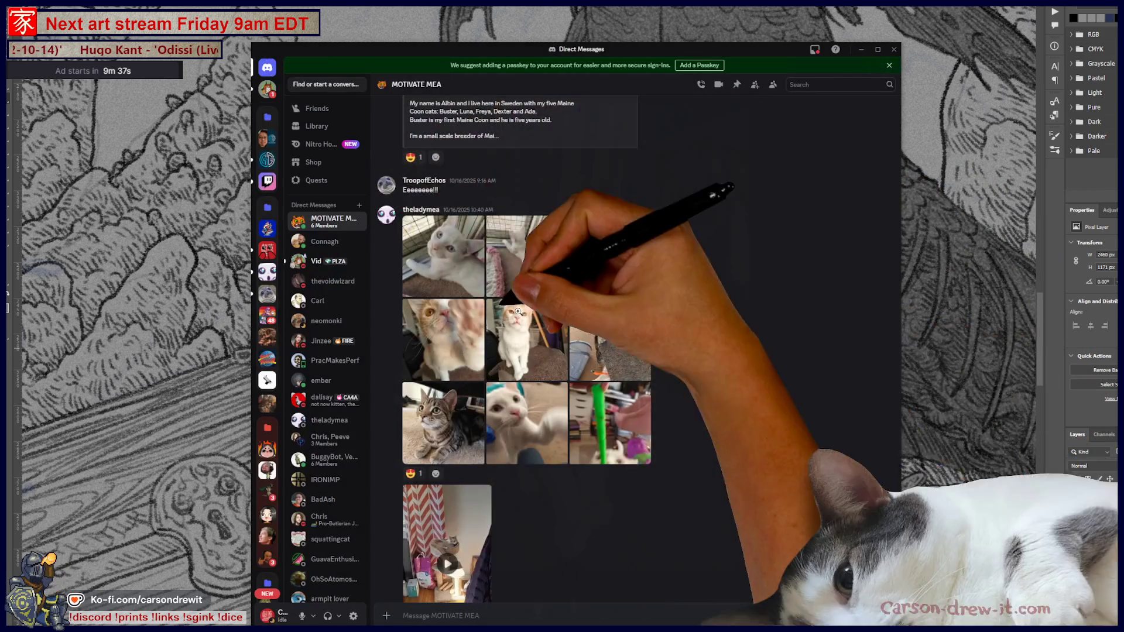
{"action": "left_click", "coordinate": [443, 256]}
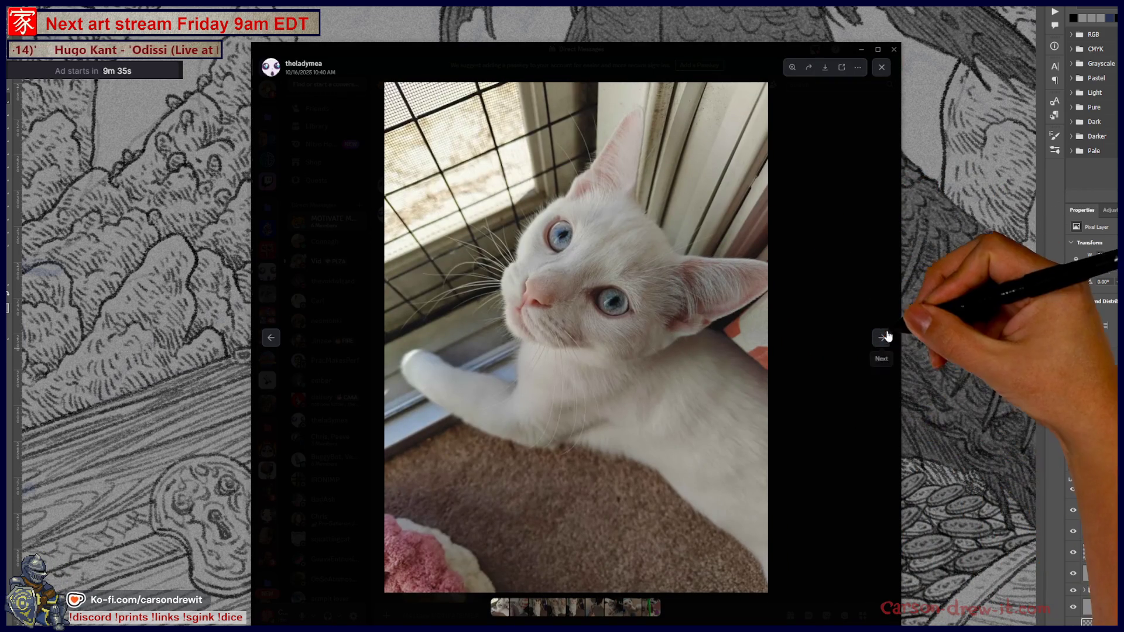
{"action": "left_click", "coordinate": [882, 336]}
{"action": "left_click", "coordinate": [808, 430]}
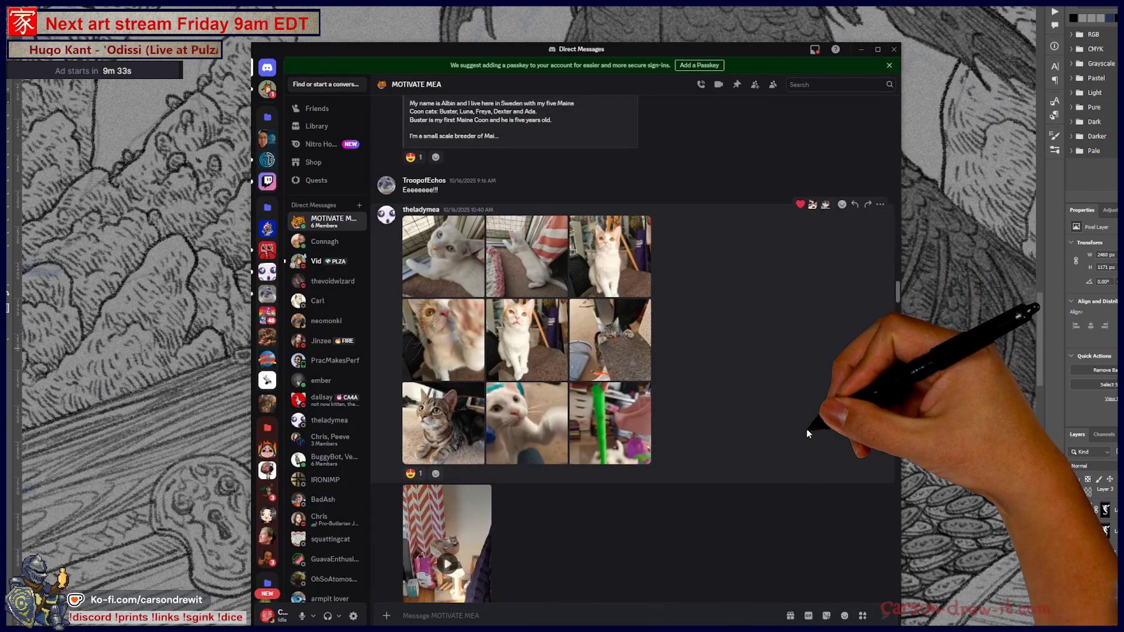
{"action": "left_click", "coordinate": [527, 421]}
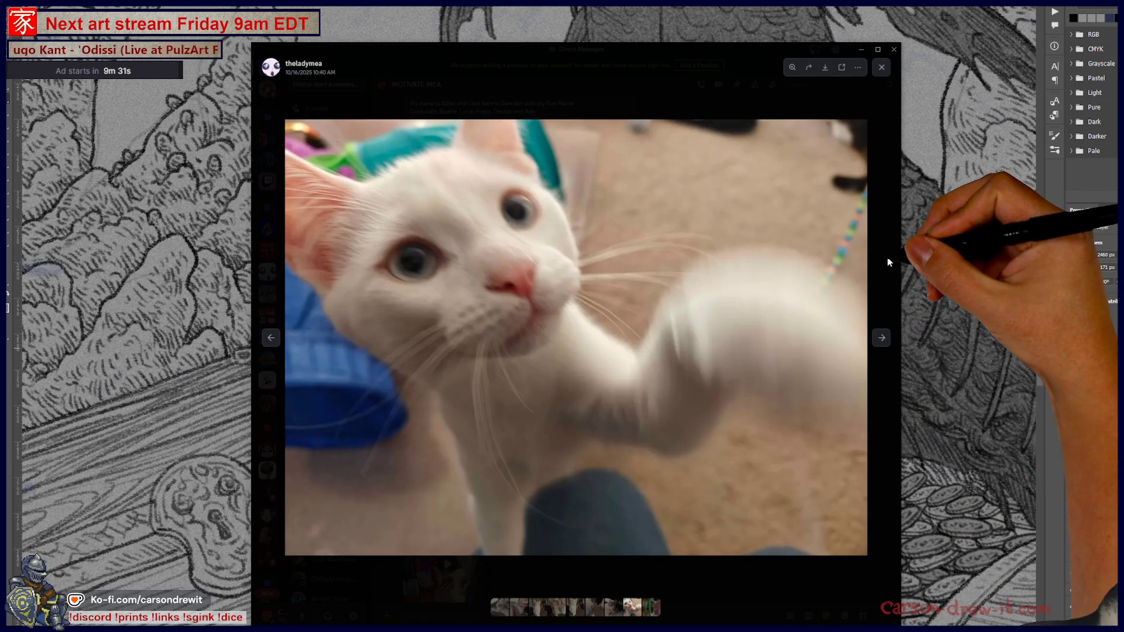
{"action": "left_click", "coordinate": [888, 261]}
{"action": "left_click", "coordinate": [505, 310]}
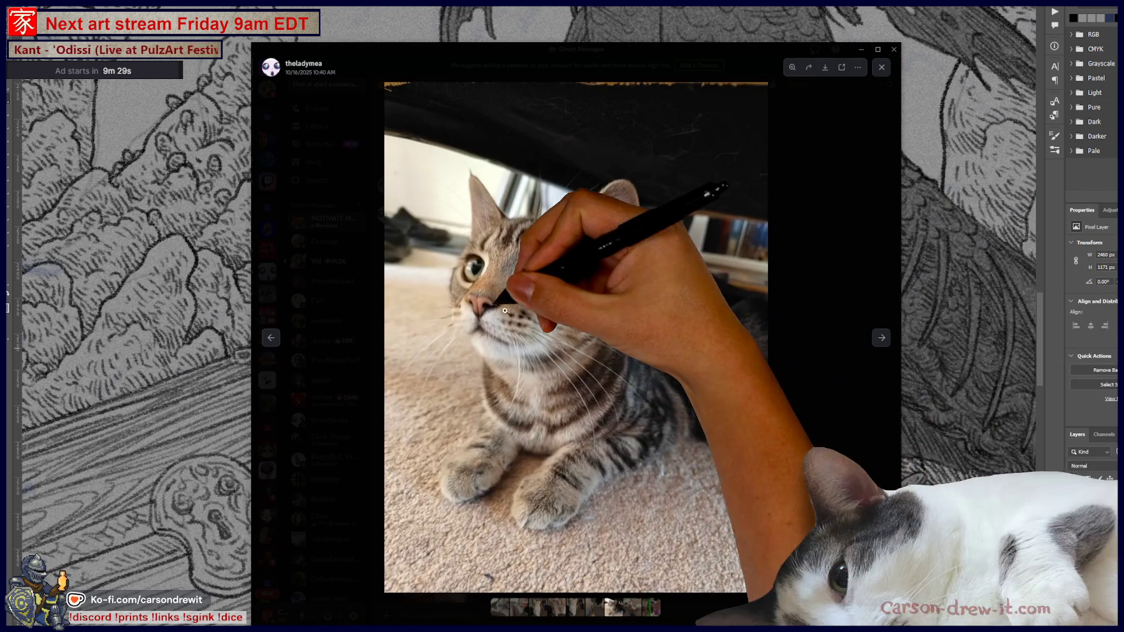
{"action": "left_click", "coordinate": [806, 291]}
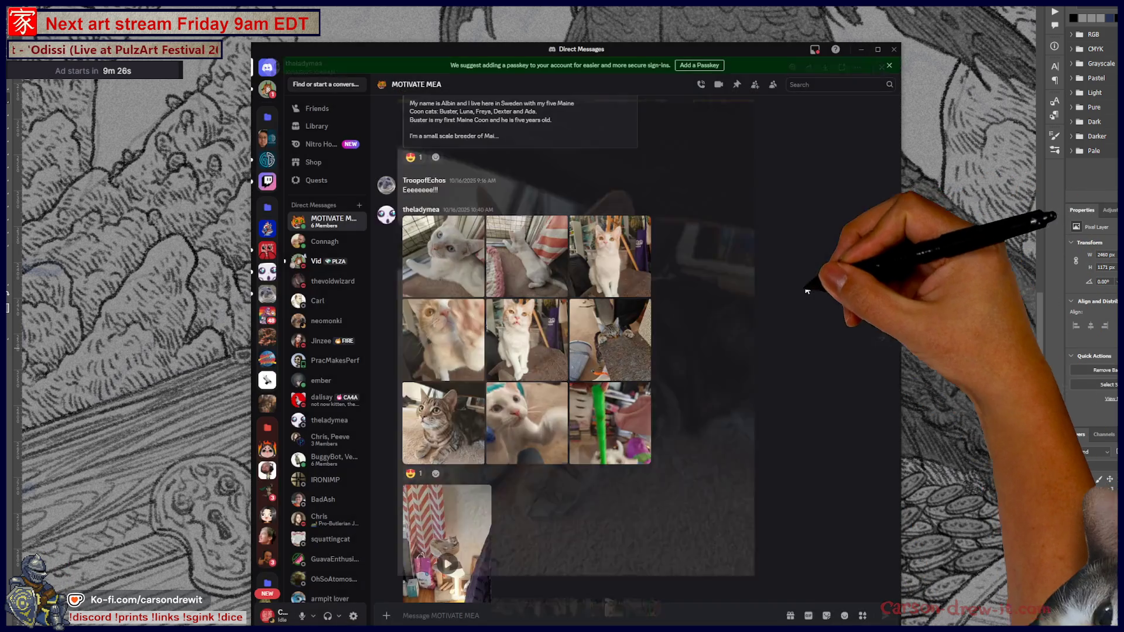
{"action": "left_click", "coordinate": [527, 338]}
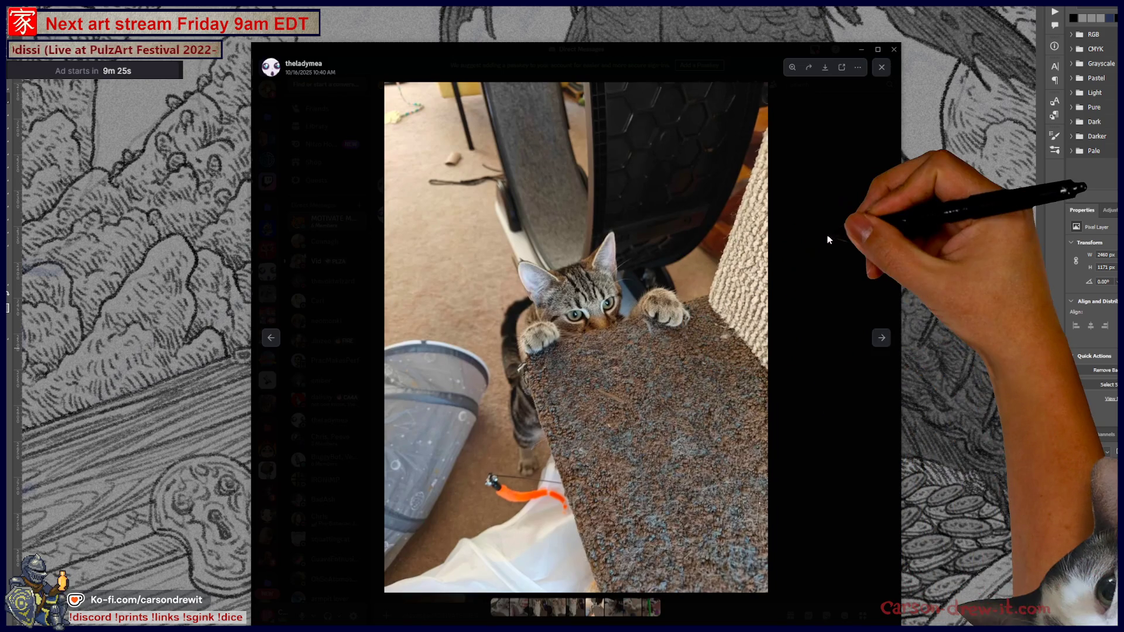
{"action": "left_click", "coordinate": [828, 239]}
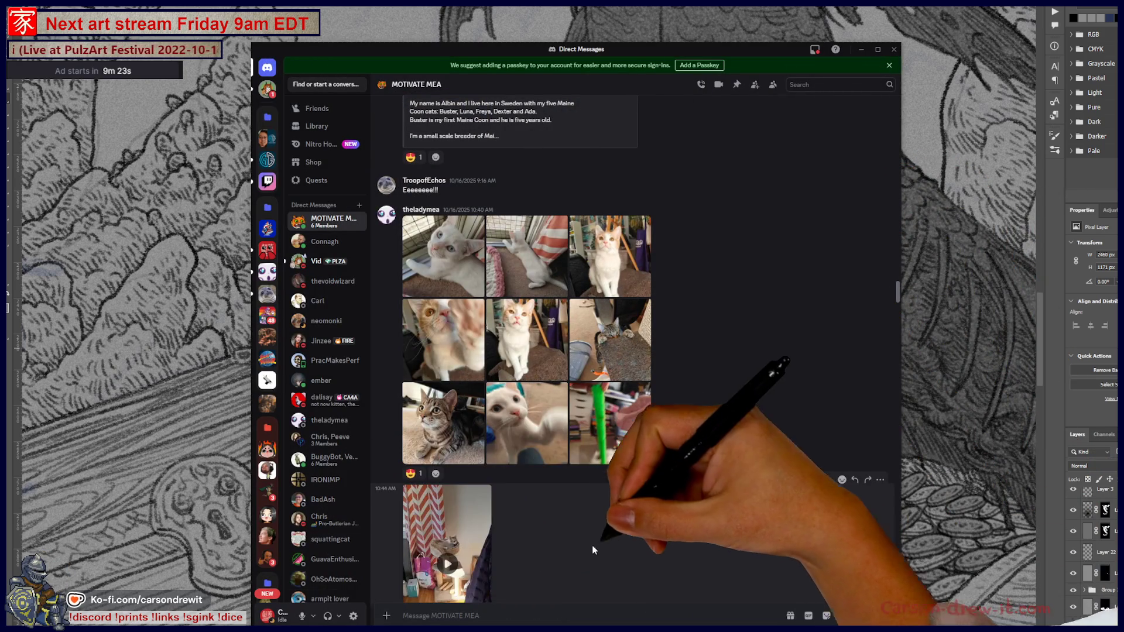
{"action": "scroll", "coordinate": [730, 485], "scroll_direction": "up", "scroll_amount": 3}
{"action": "scroll", "coordinate": [733, 482], "scroll_direction": "up", "scroll_amount": 5}
{"action": "scroll", "coordinate": [732, 482], "scroll_direction": "up", "scroll_amount": 5}
{"action": "scroll", "coordinate": [730, 483], "scroll_direction": "up", "scroll_amount": 5}
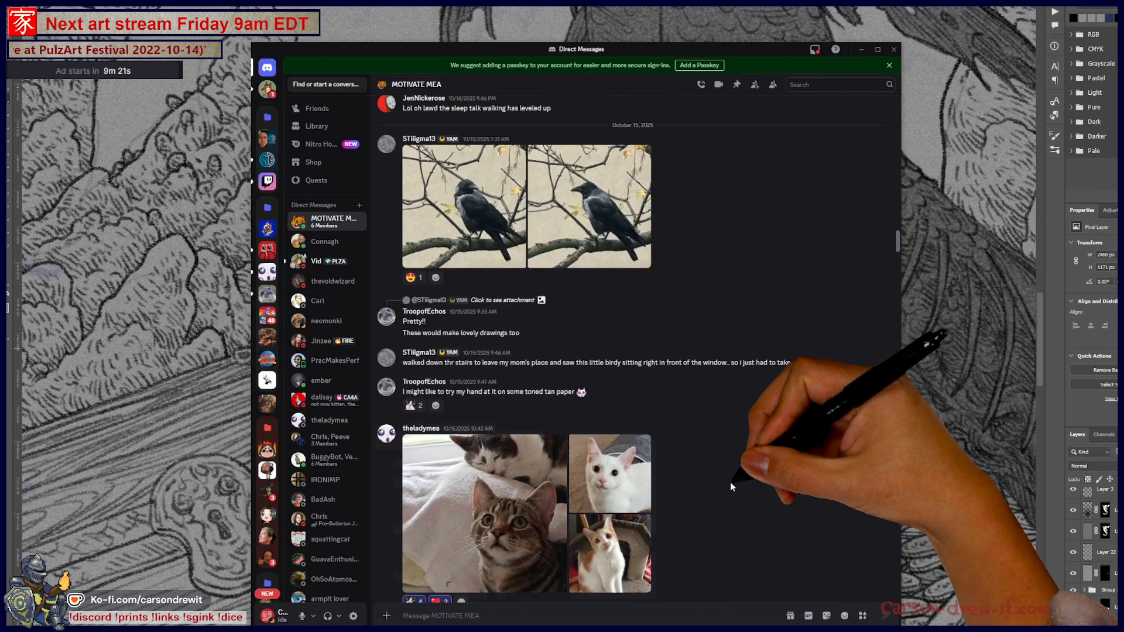
{"action": "scroll", "coordinate": [731, 483], "scroll_direction": "down", "scroll_amount": 2}
Flip through the tabby, white and orange cat photos, zooming on faces, then close the viewer
{"action": "left_click", "coordinate": [505, 378]}
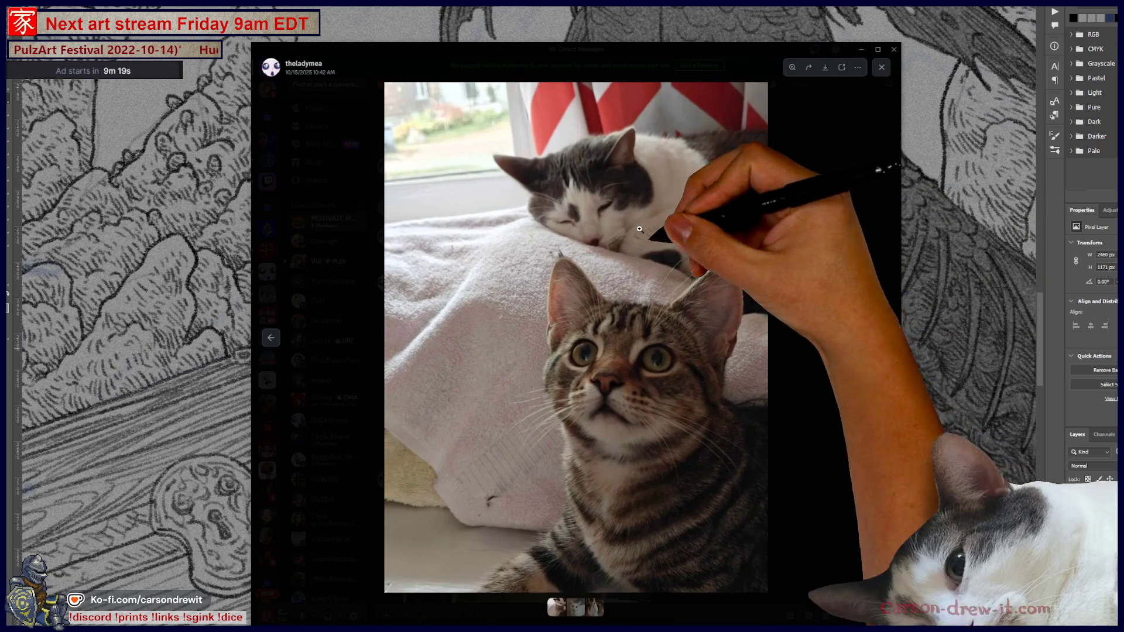
{"action": "mouse_move", "coordinate": [882, 337]}
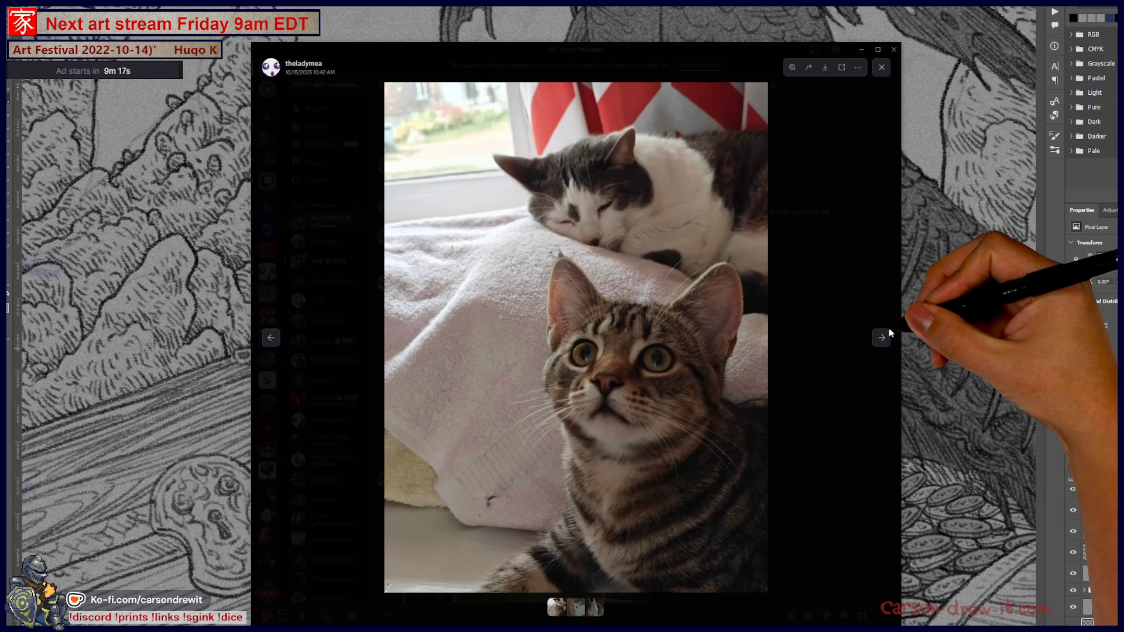
{"action": "left_click", "coordinate": [888, 330]}
{"action": "left_click", "coordinate": [615, 317]}
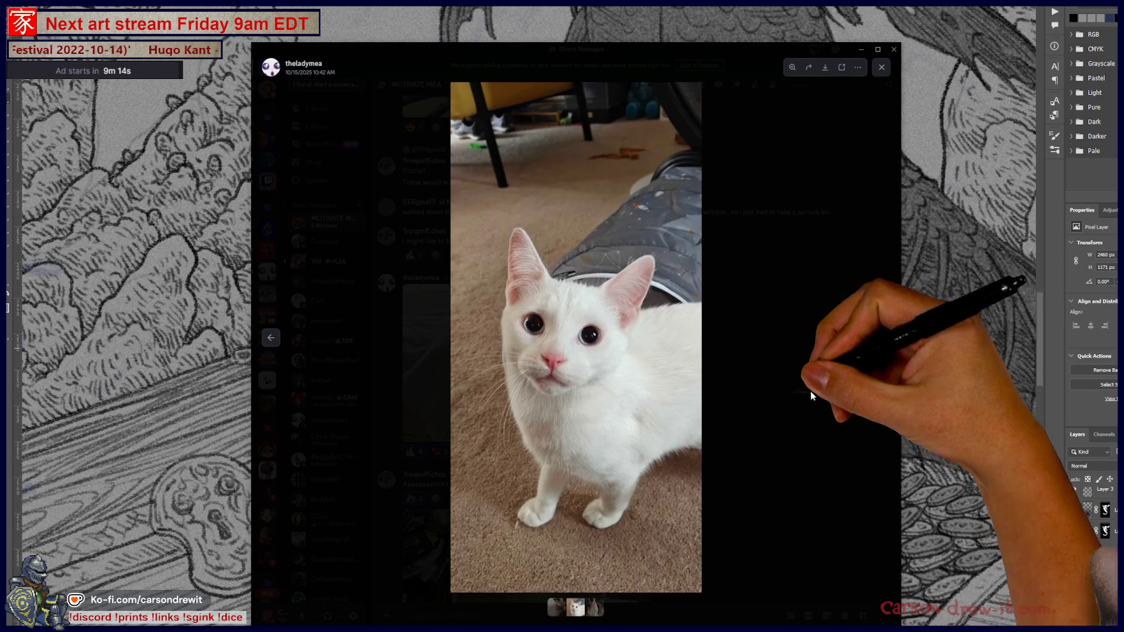
{"action": "left_click", "coordinate": [580, 353]}
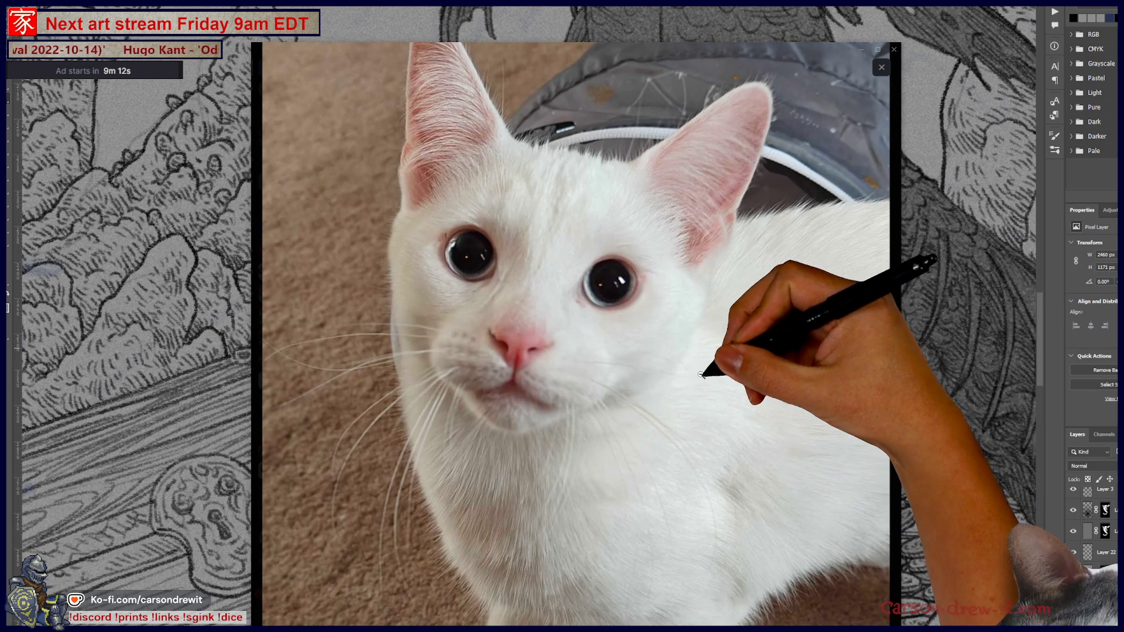
{"action": "left_click", "coordinate": [716, 364]}
{"action": "left_click", "coordinate": [880, 340]}
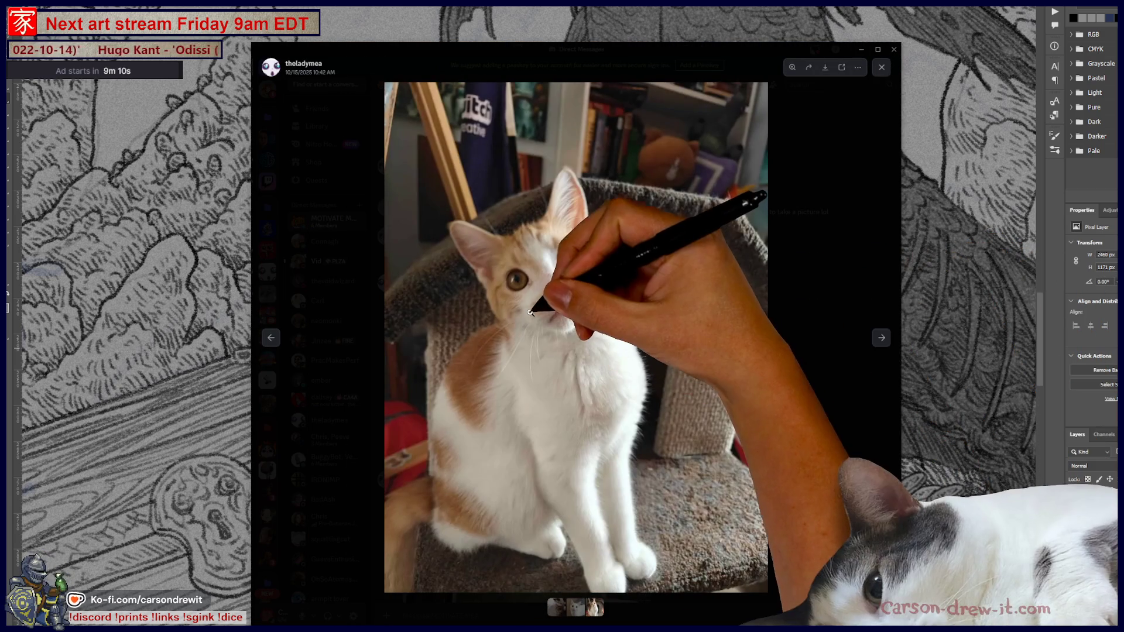
{"action": "left_click", "coordinate": [547, 301]}
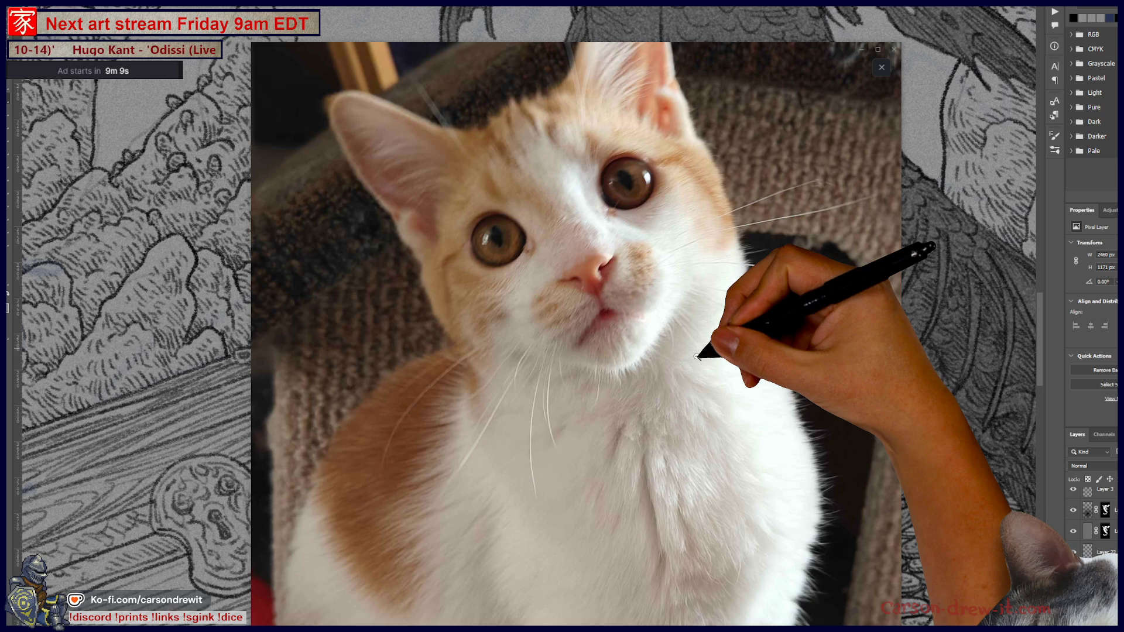
{"action": "scroll", "coordinate": [697, 356], "scroll_direction": "up", "scroll_amount": 2}
{"action": "scroll", "coordinate": [703, 365], "scroll_direction": "left", "scroll_amount": 1}
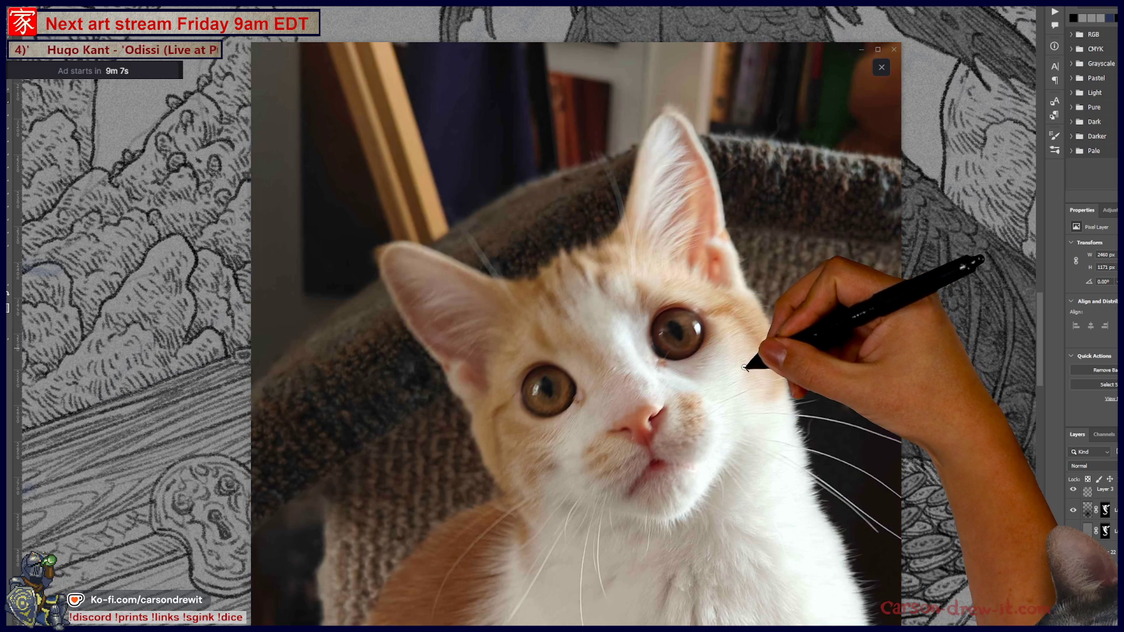
{"action": "scroll", "coordinate": [729, 380], "scroll_direction": "down", "scroll_amount": 1}
{"action": "scroll", "coordinate": [731, 383], "scroll_direction": "right", "scroll_amount": 1}
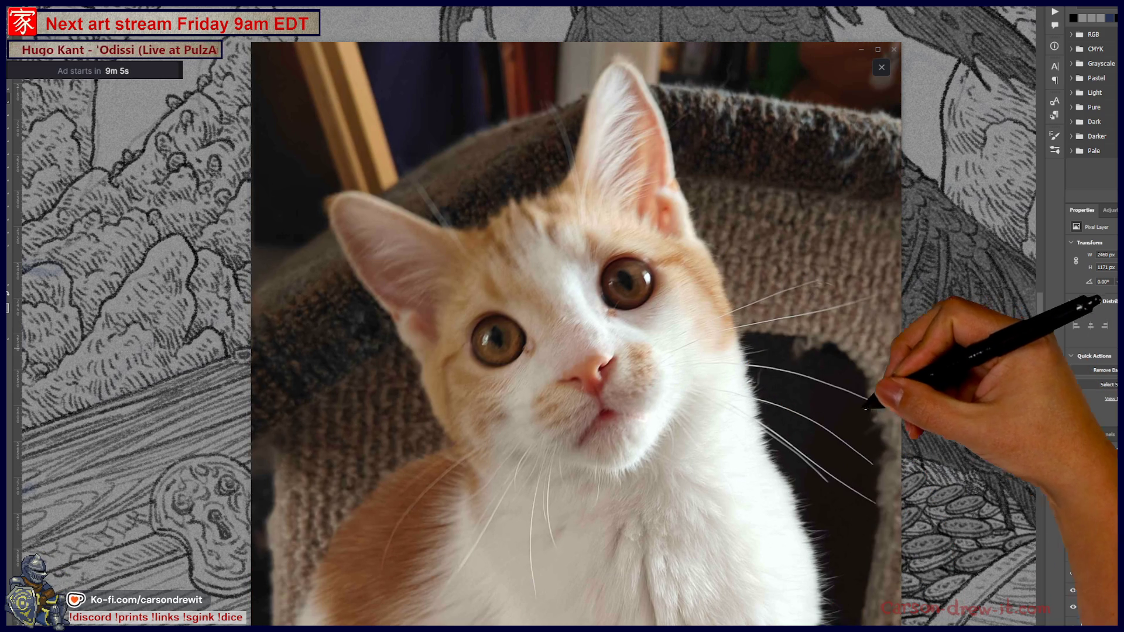
{"action": "left_click", "coordinate": [837, 406]}
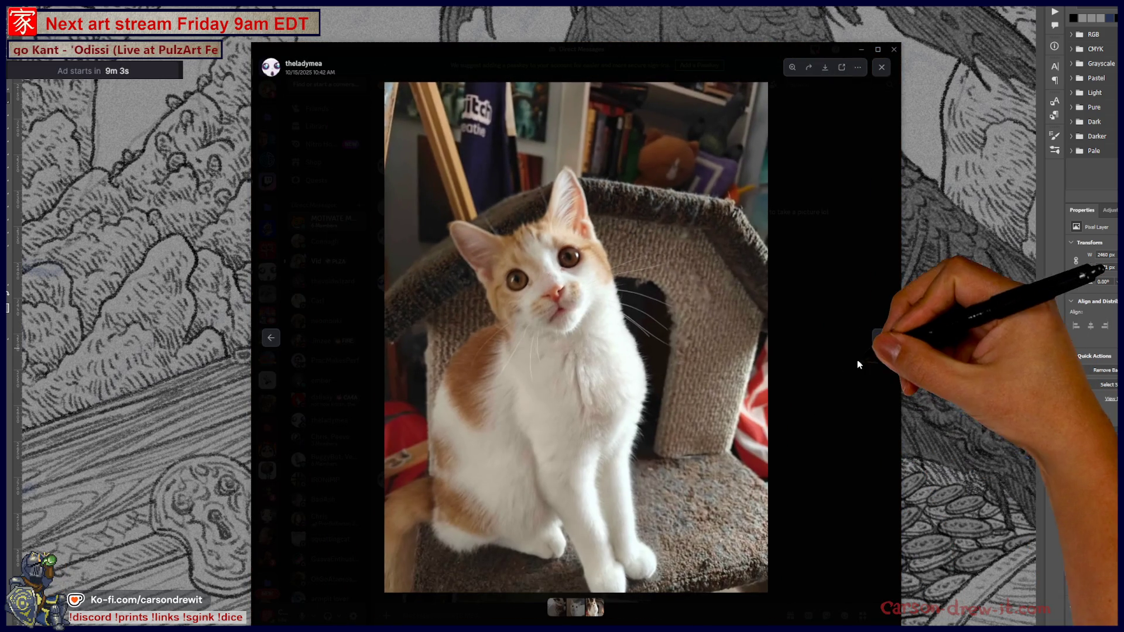
{"action": "left_click", "coordinate": [856, 367]}
{"action": "scroll", "coordinate": [778, 352], "scroll_direction": "up", "scroll_amount": 3}
{"action": "scroll", "coordinate": [776, 353], "scroll_direction": "down", "scroll_amount": 2}
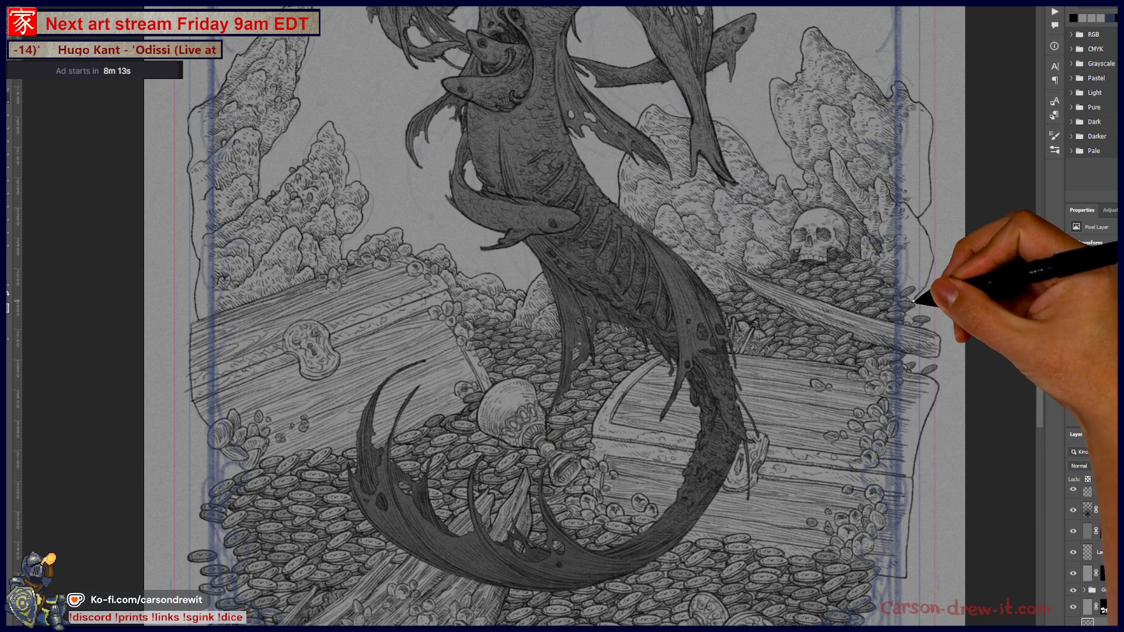
{"action": "scroll", "coordinate": [562, 316], "scroll_direction": "up", "scroll_amount": 5}
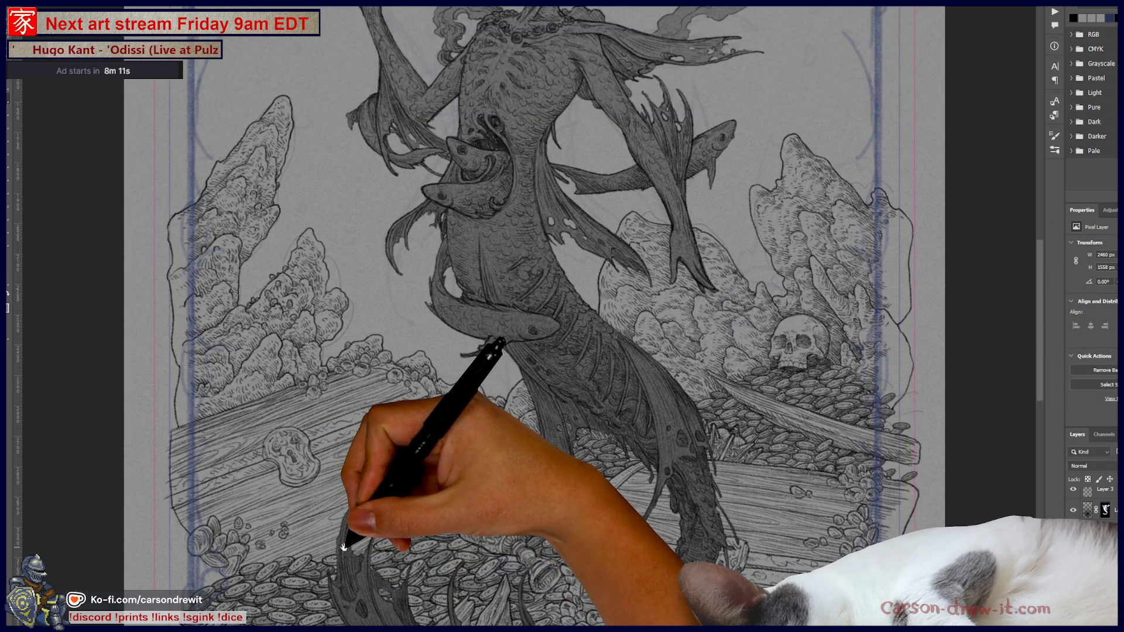
{"action": "scroll", "coordinate": [563, 317], "scroll_direction": "up", "scroll_amount": 3}
Zoom out to show the whole mermaid and treasure illustration
{"action": "key", "text": "ctrl+minus"}
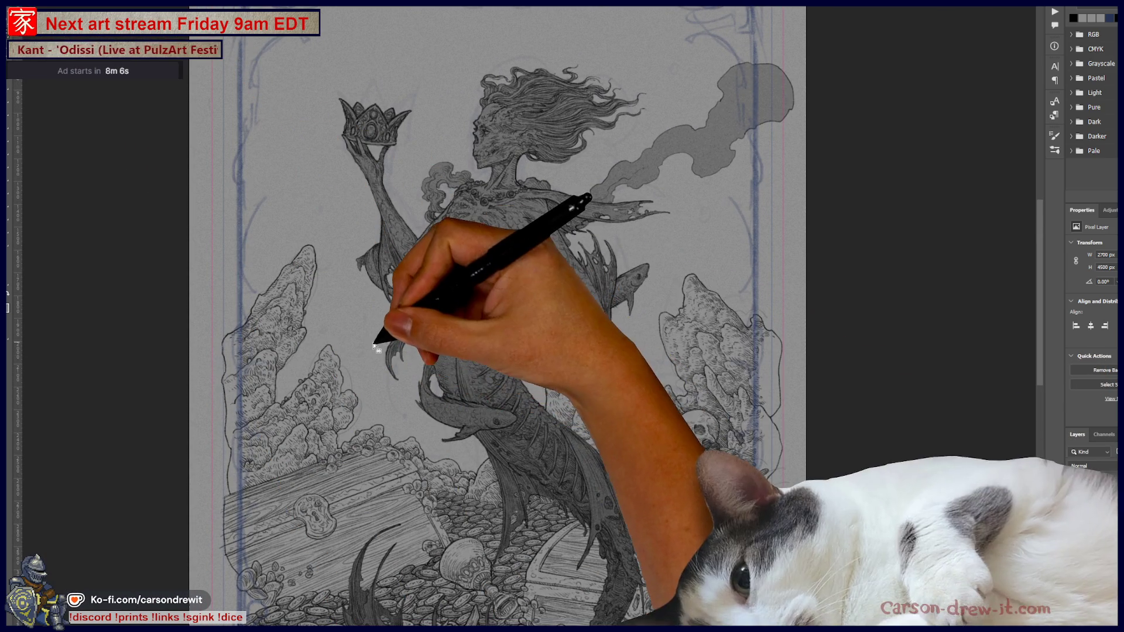
Deselect to inspect the line art, reselect the rocks, and add a new layer
{"action": "key", "text": "ctrl+d"}
{"action": "scroll", "coordinate": [562, 316], "scroll_direction": "up", "scroll_amount": 3}
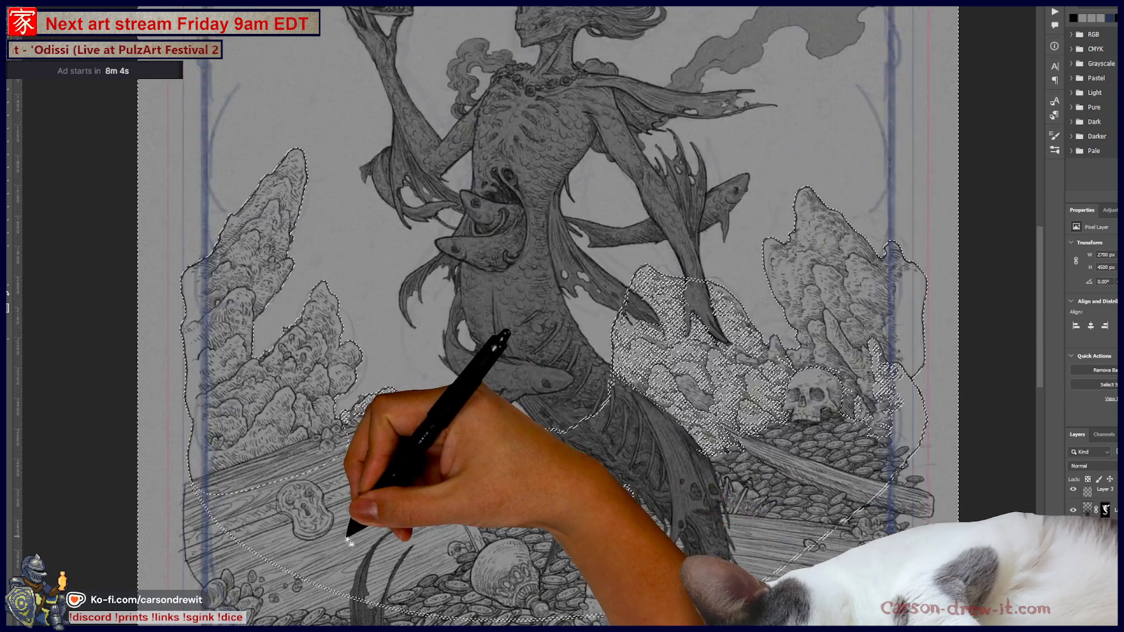
{"action": "scroll", "coordinate": [563, 316], "scroll_direction": "up", "scroll_amount": 3}
{"action": "scroll", "coordinate": [562, 317], "scroll_direction": "up", "scroll_amount": 2}
{"action": "scroll", "coordinate": [378, 448], "scroll_direction": "up", "scroll_amount": 2}
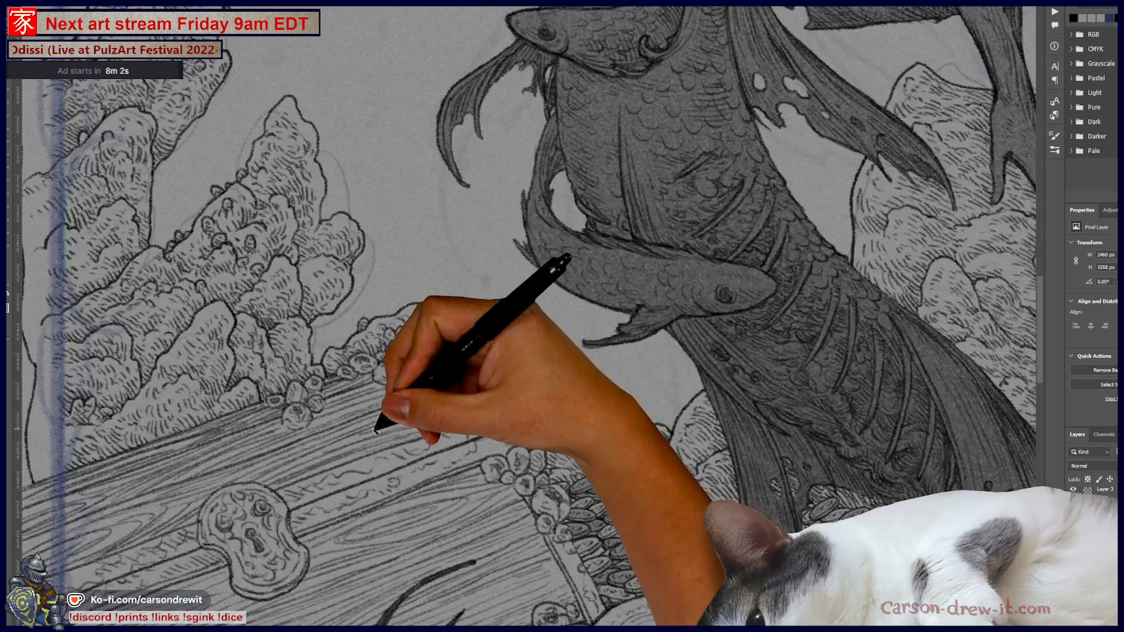
{"action": "scroll", "coordinate": [378, 448], "scroll_direction": "up", "scroll_amount": 1}
{"action": "scroll", "coordinate": [378, 448], "scroll_direction": "up", "scroll_amount": 1}
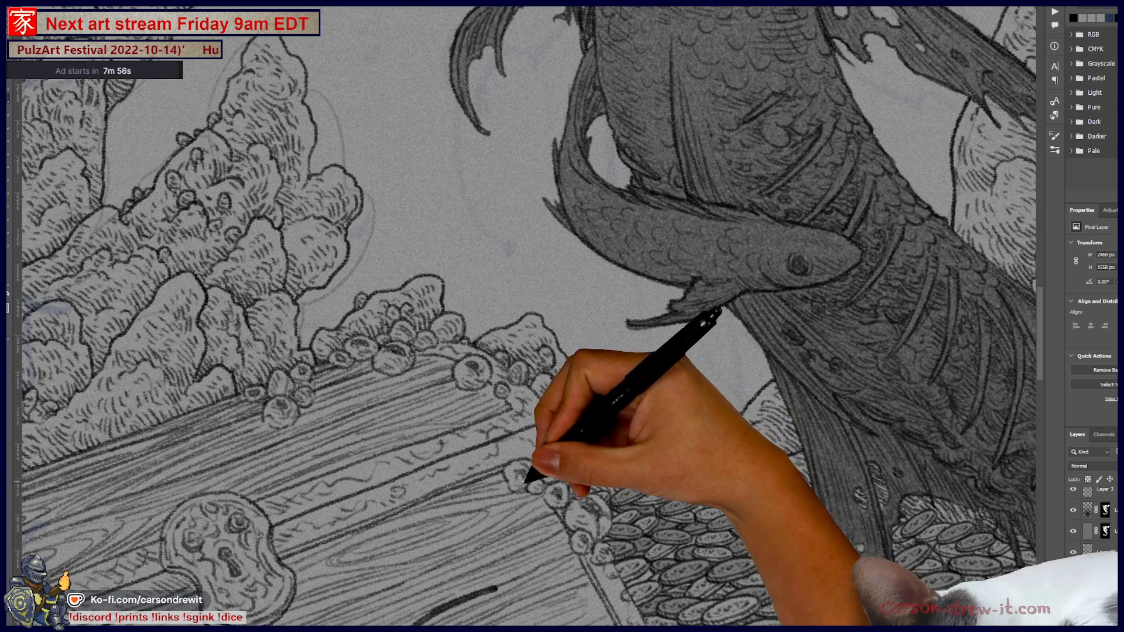
{"action": "key", "text": "ctrl+minus"}
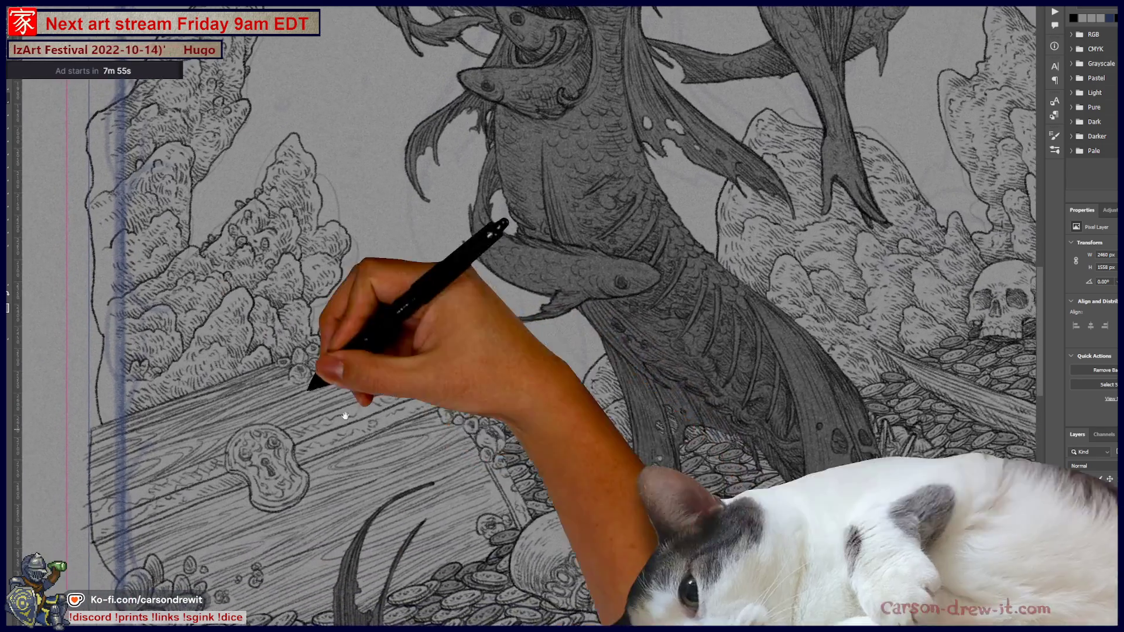
{"action": "left_click_drag", "start_coordinate": [516, 477], "coordinate": [313, 381]}
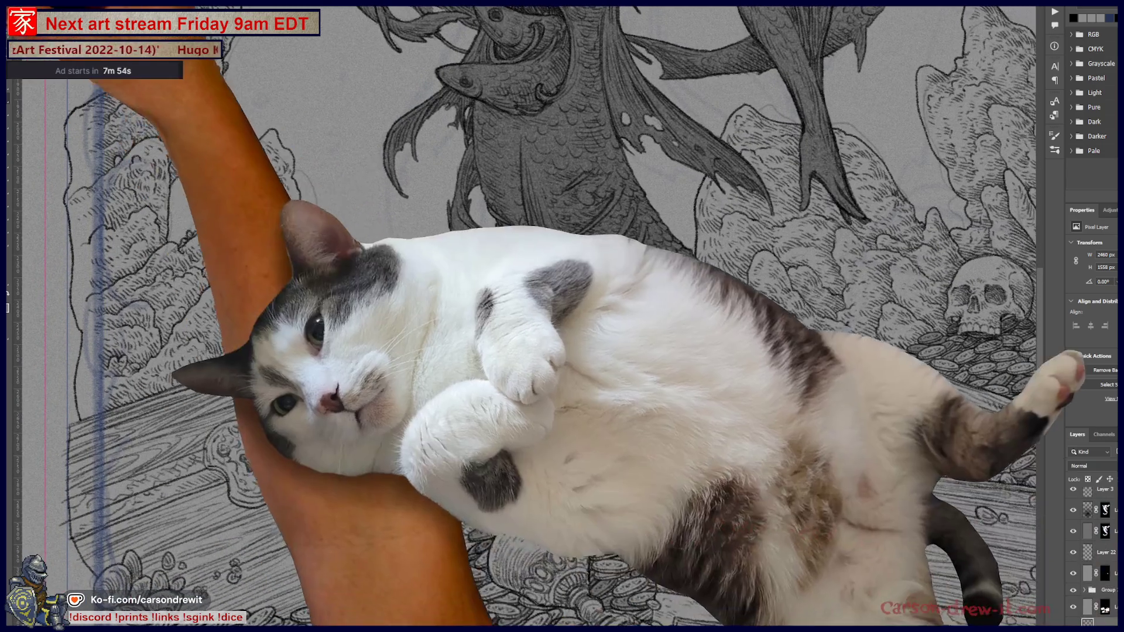
{"action": "key", "text": "ctrl+shift+d"}
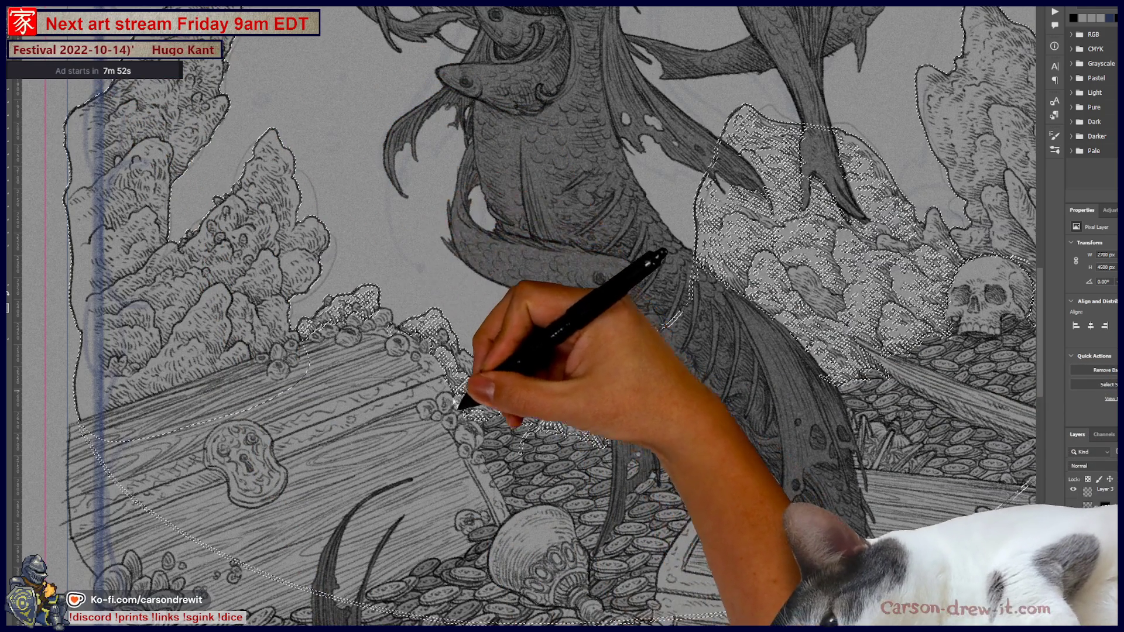
{"action": "key", "text": "ctrl+plus"}
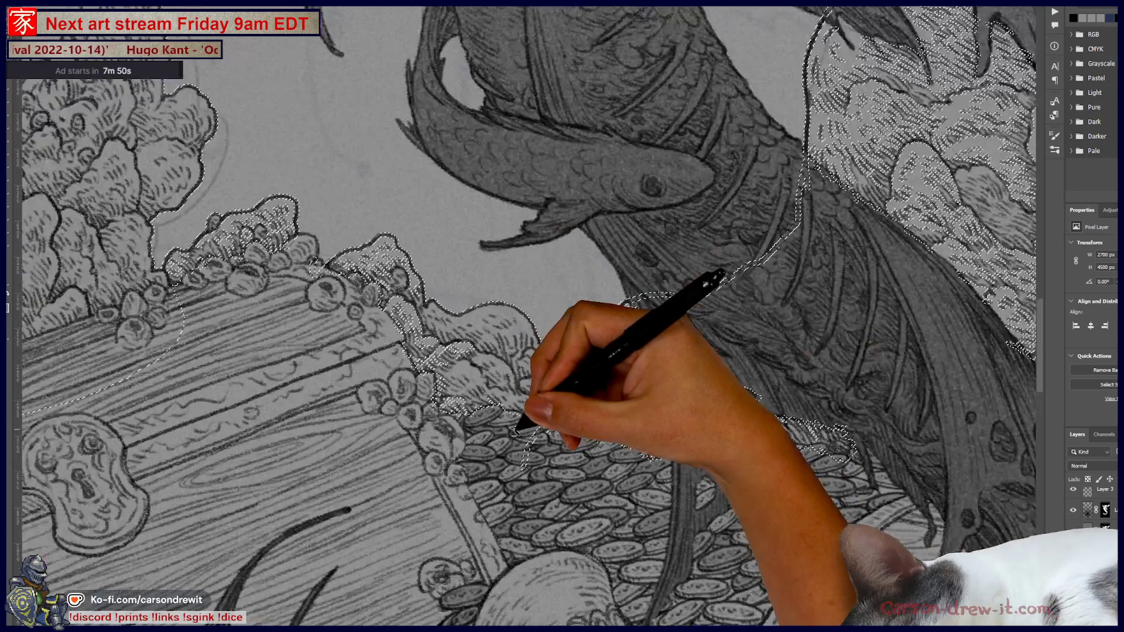
{"action": "key", "text": "ctrl+j"}
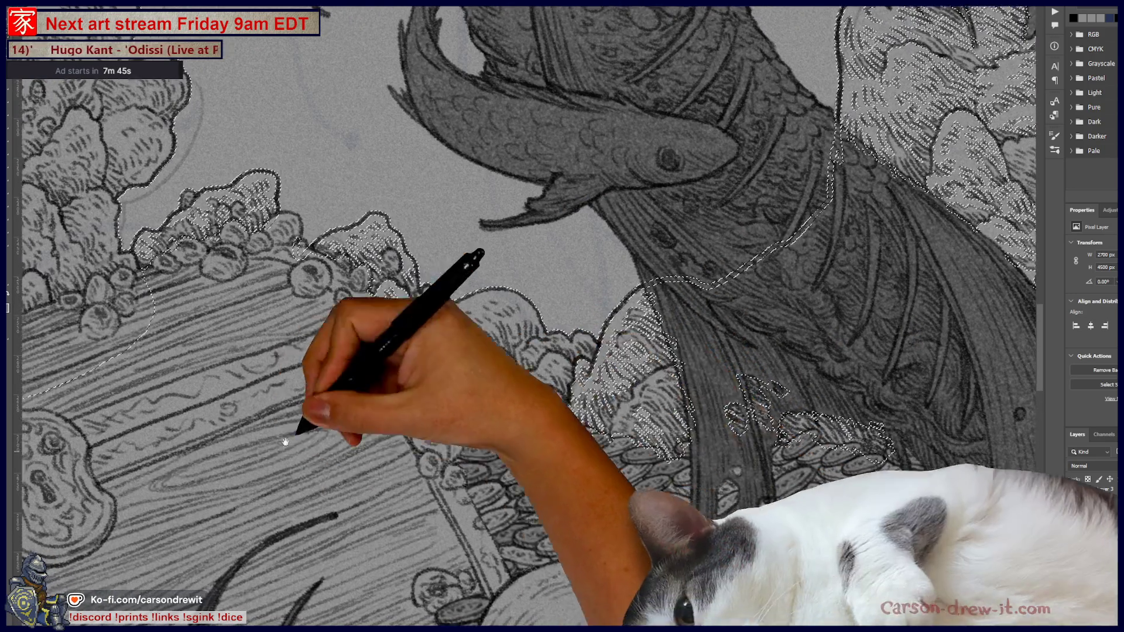
Inspect the chest keyhole, skull and coins up close, then bring up selection options
{"action": "key", "text": "ctrl+plus"}
{"action": "mouse_move", "coordinate": [548, 182]}
{"action": "left_mouse_down"}
{"action": "mouse_move", "coordinate": [585, 309]}
{"action": "mouse_move", "coordinate": [197, 308]}
{"action": "left_mouse_up"}
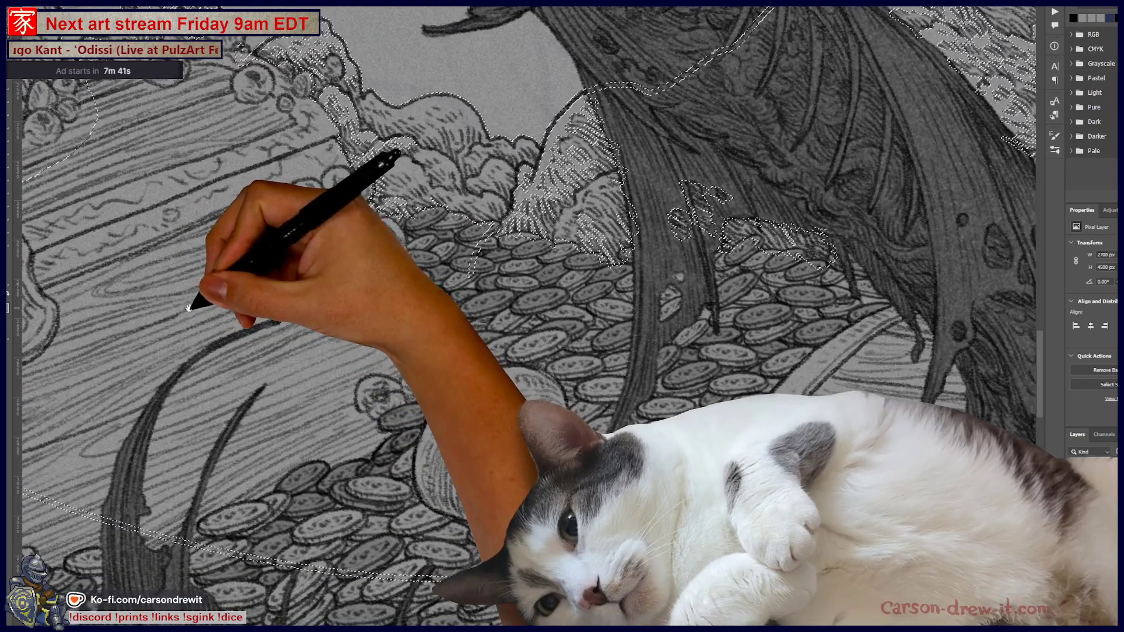
{"action": "mouse_move", "coordinate": [604, 352]}
{"action": "left_mouse_down"}
{"action": "mouse_move", "coordinate": [402, 364]}
{"action": "mouse_move", "coordinate": [151, 431]}
{"action": "mouse_move", "coordinate": [287, 527]}
{"action": "mouse_move", "coordinate": [74, 595]}
{"action": "left_mouse_up"}
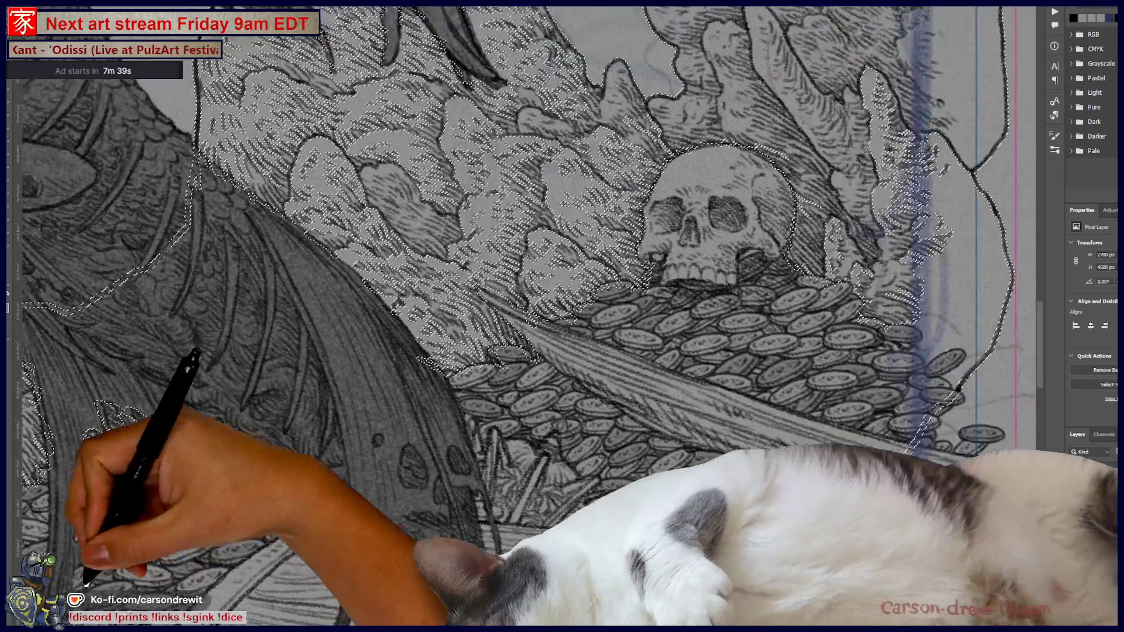
{"action": "left_click_drag", "start_coordinate": [503, 432], "coordinate": [428, 508]}
{"action": "left_click_drag", "start_coordinate": [602, 325], "coordinate": [565, 321]}
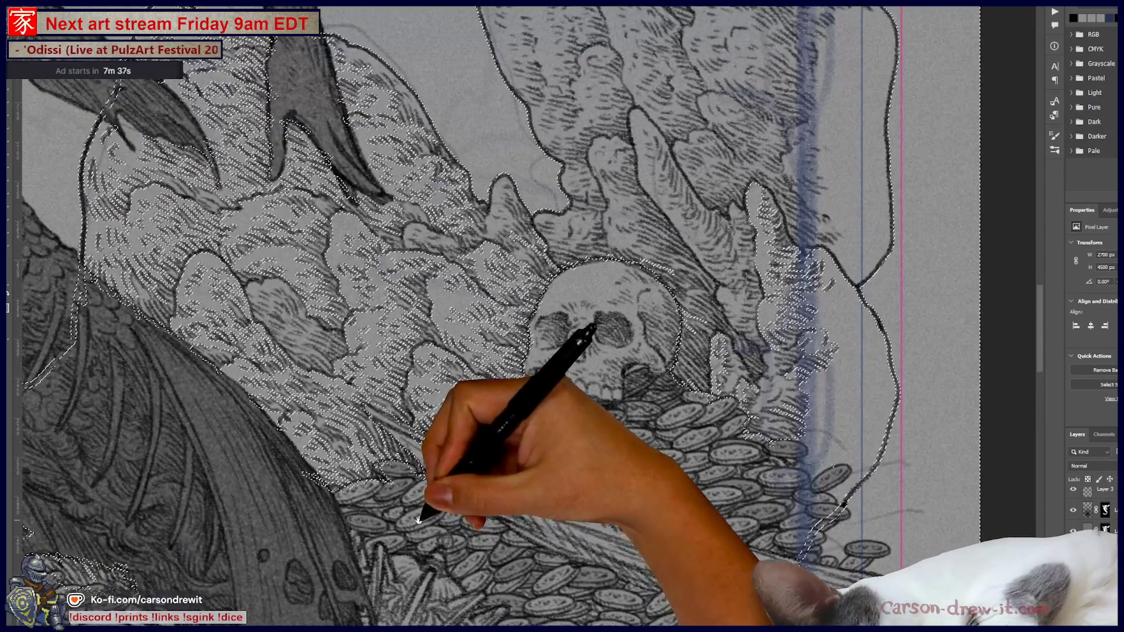
{"action": "mouse_move", "coordinate": [557, 377]}
{"action": "left_mouse_down"}
{"action": "mouse_move", "coordinate": [553, 439]}
{"action": "mouse_move", "coordinate": [628, 428]}
{"action": "left_mouse_up"}
{"action": "key", "text": "ctrl+minus"}
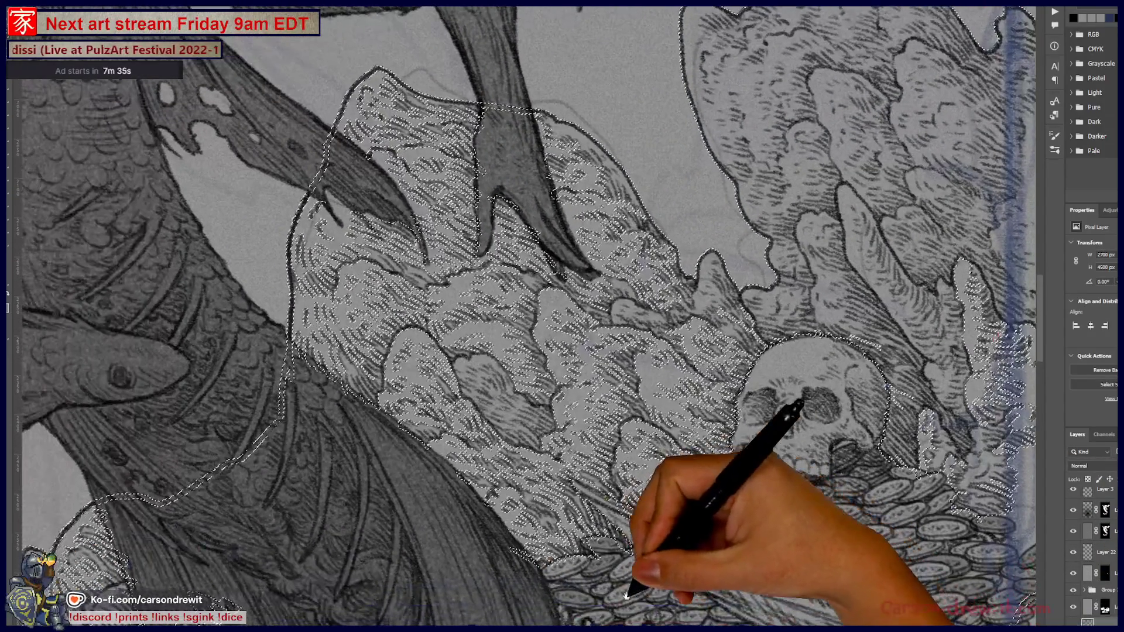
{"action": "key", "text": "ctrl+minus"}
{"action": "key", "text": "ctrl+plus"}
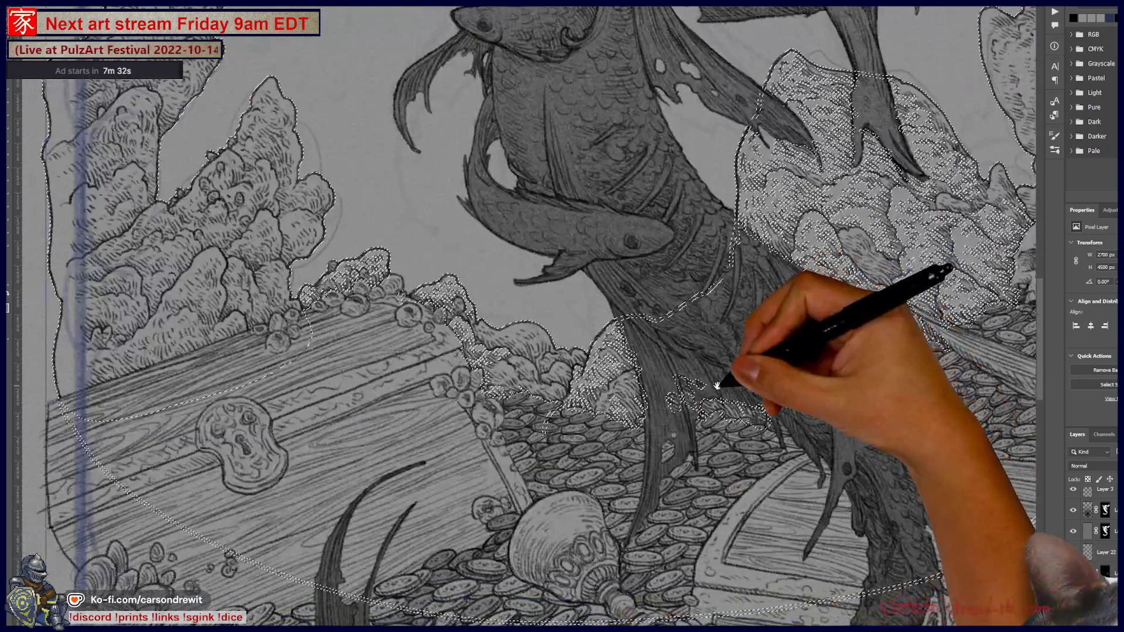
{"action": "key", "text": "ctrl+plus"}
{"action": "key", "text": "ctrl+plus"}
{"action": "left_click_drag", "start_coordinate": [655, 413], "coordinate": [774, 405]}
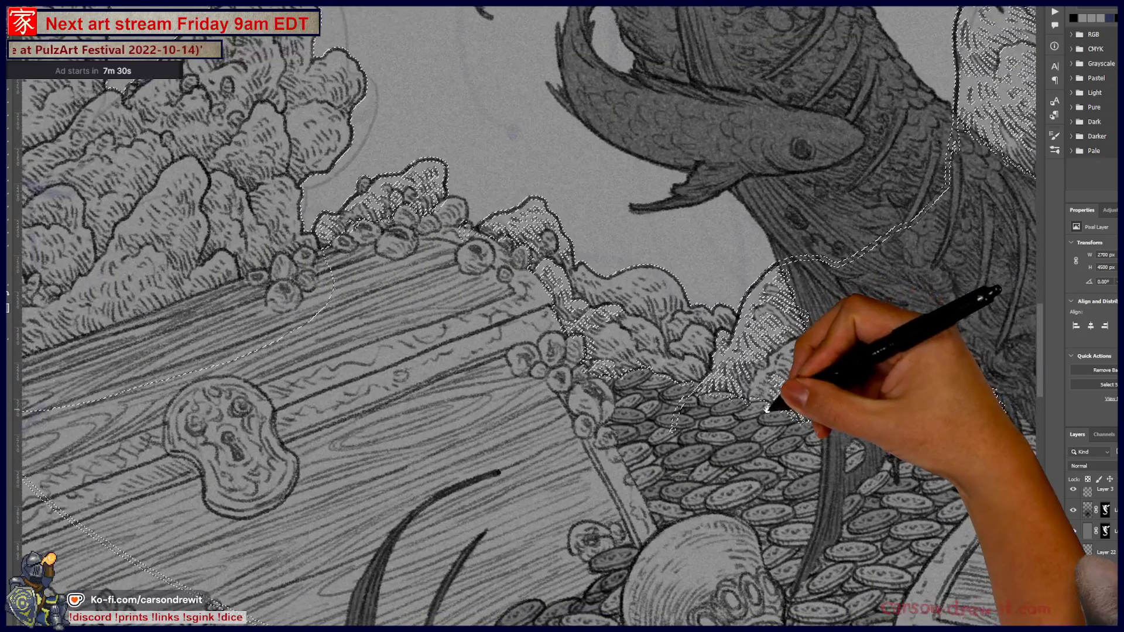
{"action": "scroll", "coordinate": [659, 423], "scroll_direction": "left", "scroll_amount": 3}
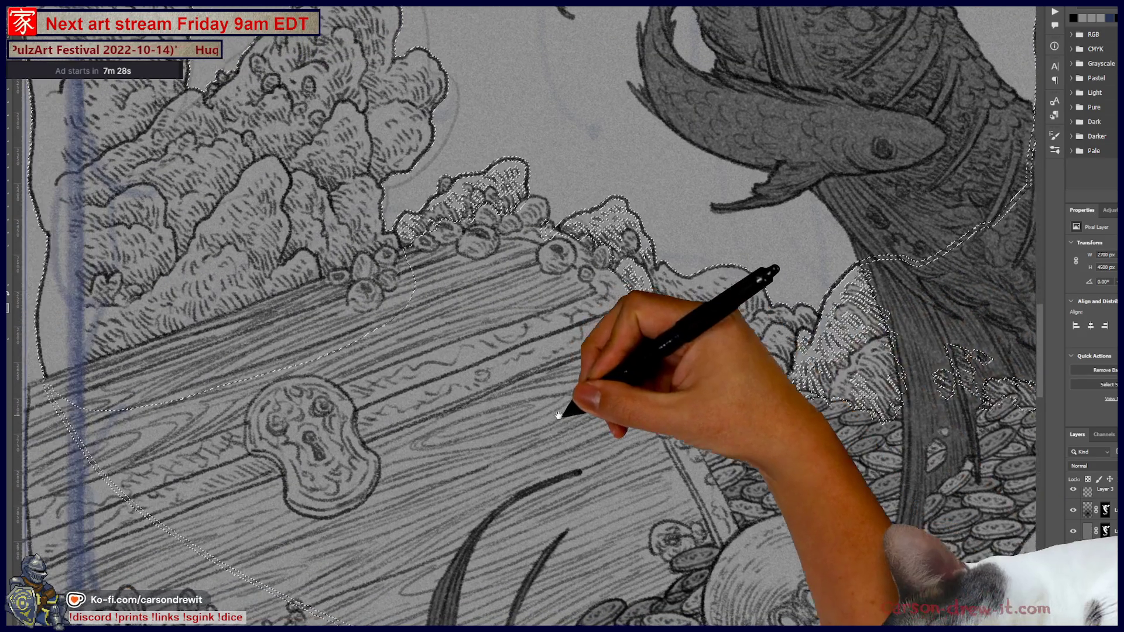
{"action": "scroll", "coordinate": [537, 187], "scroll_direction": "up", "scroll_amount": 2}
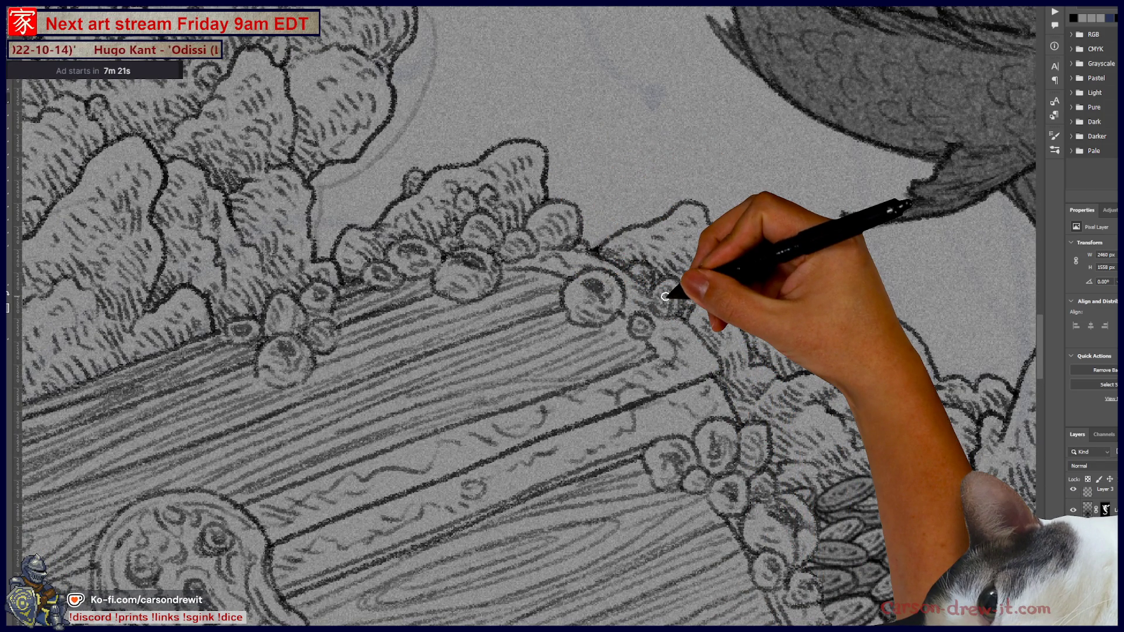
{"action": "scroll", "coordinate": [665, 297], "scroll_direction": "down", "scroll_amount": 3}
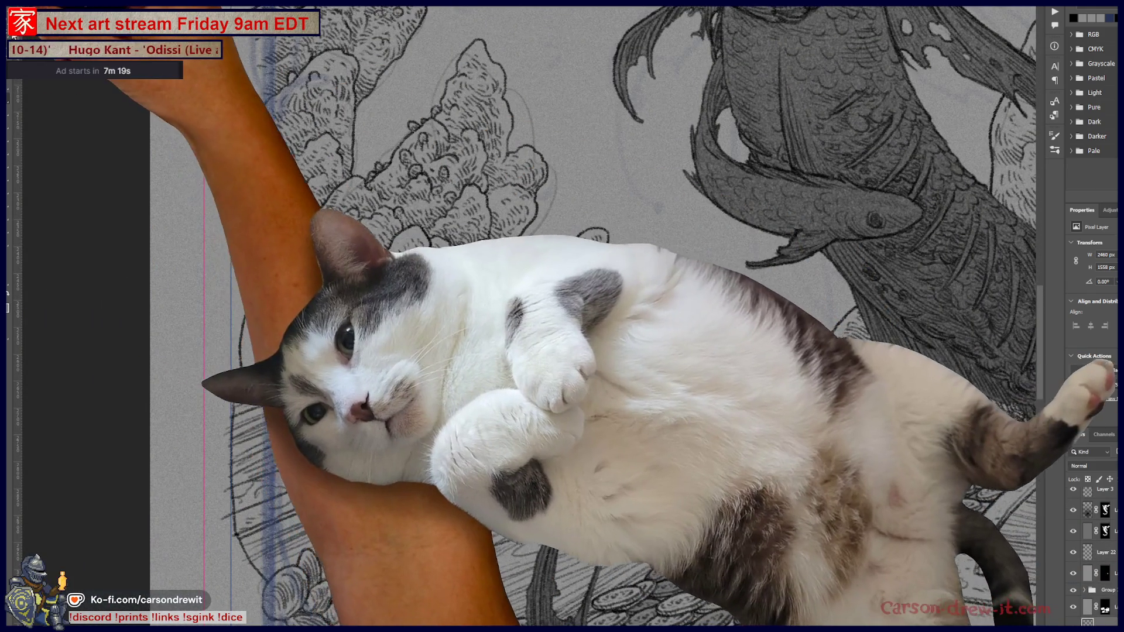
{"action": "scroll", "coordinate": [598, 316], "scroll_direction": "down", "scroll_amount": 3}
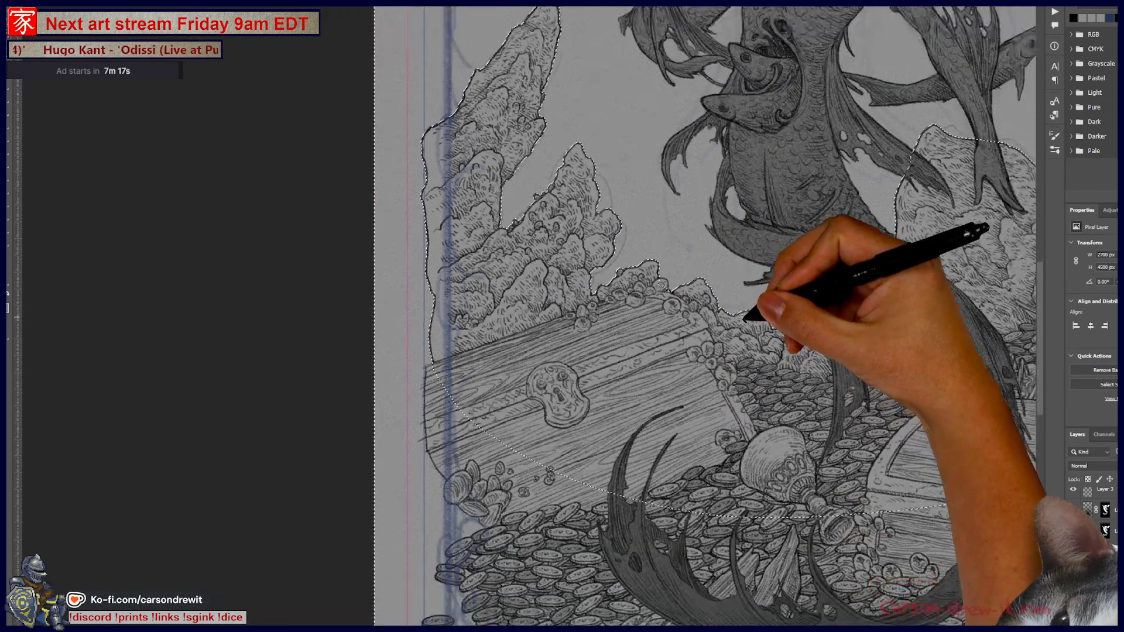
{"action": "scroll", "coordinate": [746, 317], "scroll_direction": "down", "scroll_amount": 3}
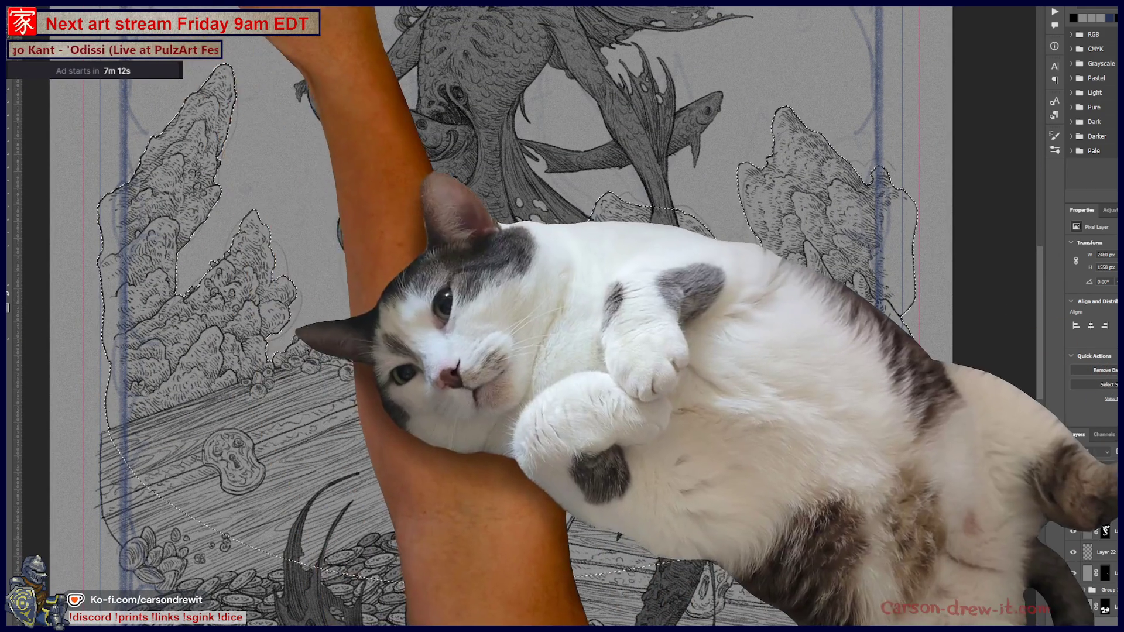
{"action": "right_click", "coordinate": [100, 58]}
{"action": "mouse_move", "coordinate": [149, 102]}
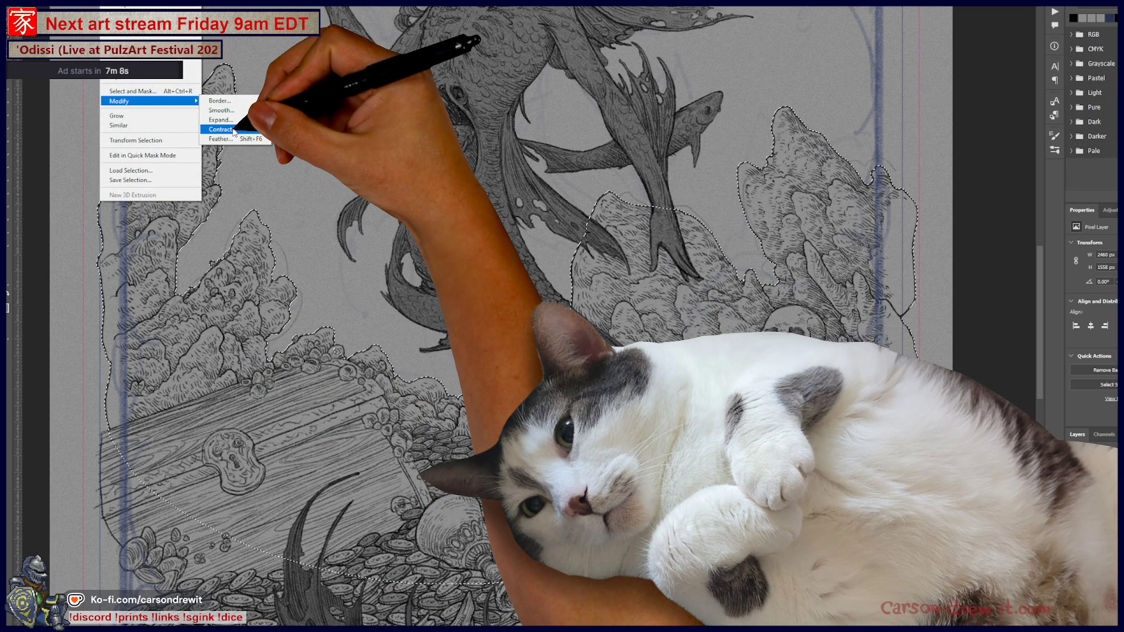
{"action": "left_click", "coordinate": [236, 131]}
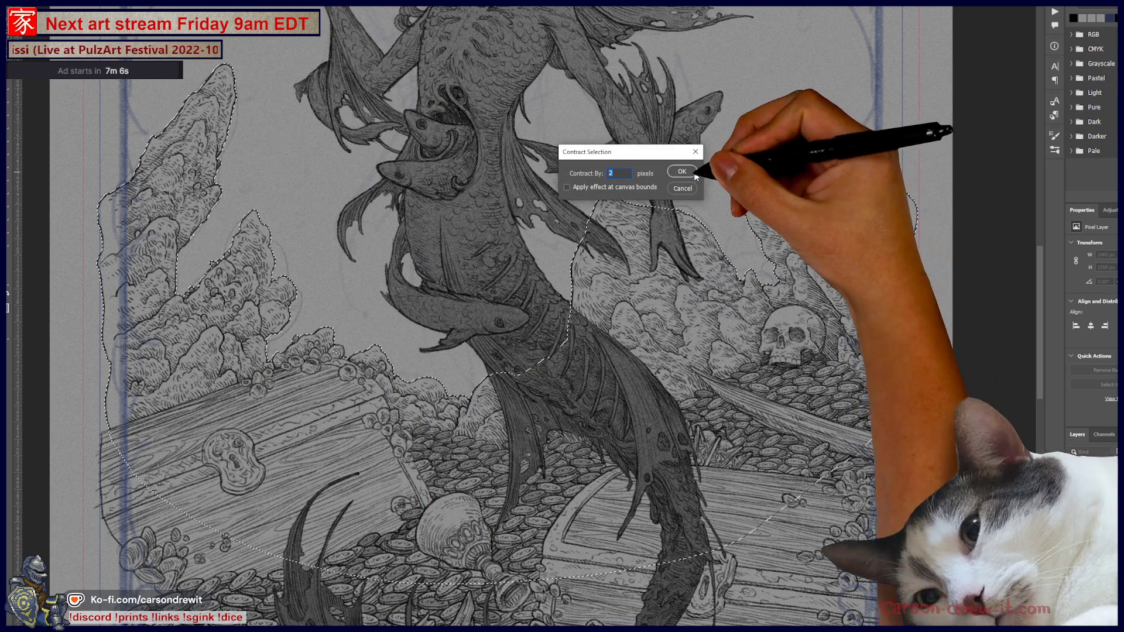
{"action": "left_click", "coordinate": [698, 158]}
{"action": "scroll", "coordinate": [519, 369], "scroll_direction": "up", "scroll_amount": 3}
{"action": "scroll", "coordinate": [519, 369], "scroll_direction": "up", "scroll_amount": 3}
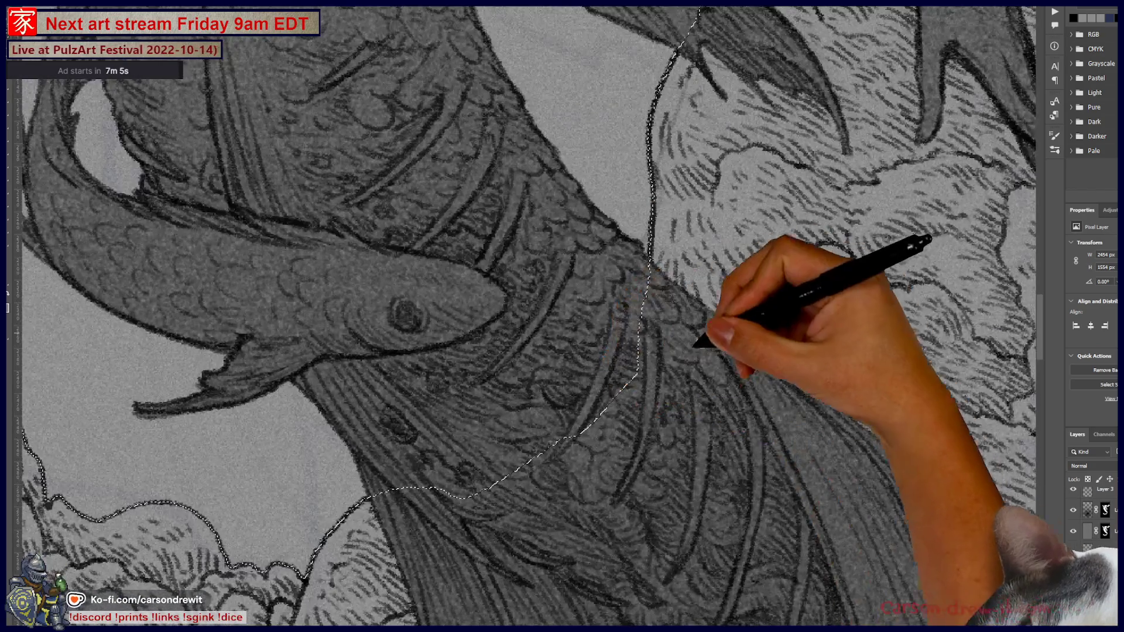
{"action": "scroll", "coordinate": [519, 369], "scroll_direction": "up", "scroll_amount": 2}
{"action": "scroll", "coordinate": [563, 316], "scroll_direction": "down", "scroll_amount": 5}
{"action": "scroll", "coordinate": [562, 316], "scroll_direction": "up", "scroll_amount": 2}
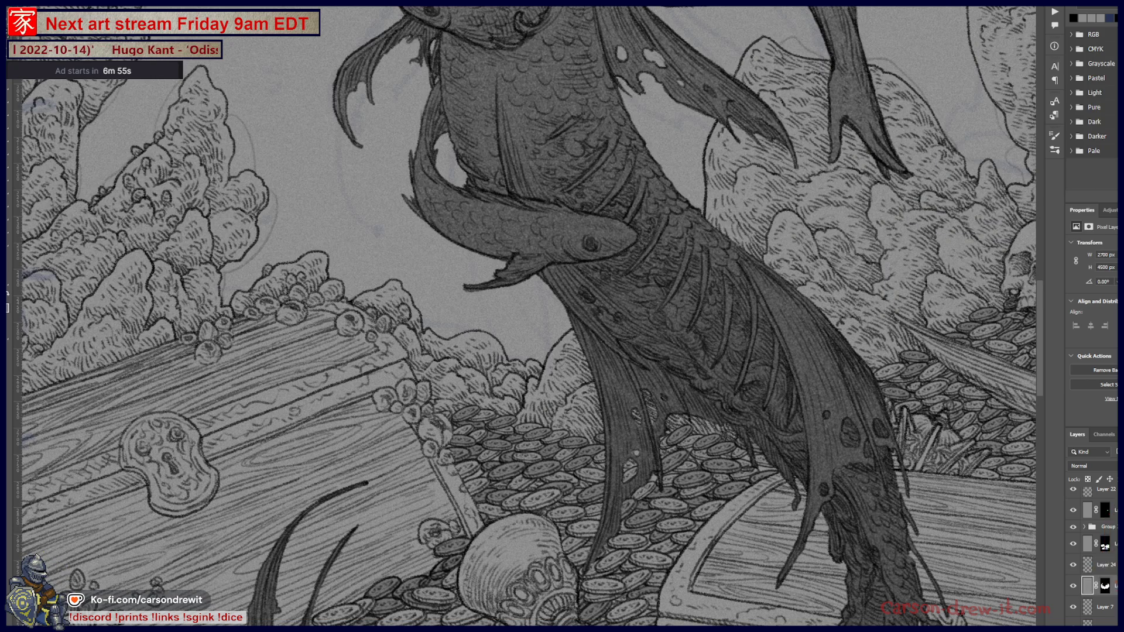
{"action": "scroll", "coordinate": [563, 317], "scroll_direction": "down", "scroll_amount": 5}
{"action": "scroll", "coordinate": [563, 316], "scroll_direction": "up", "scroll_amount": 2}
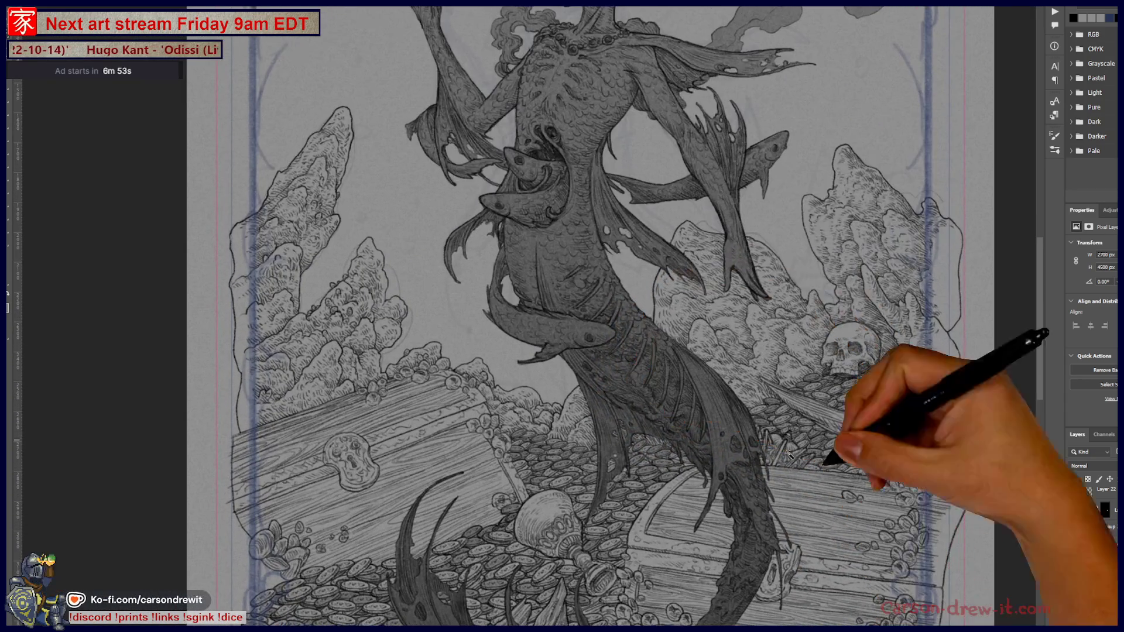
Try darkening the rocks with Hue/Saturation and dismiss it unchanged
{"action": "key", "text": "ctrl+u"}
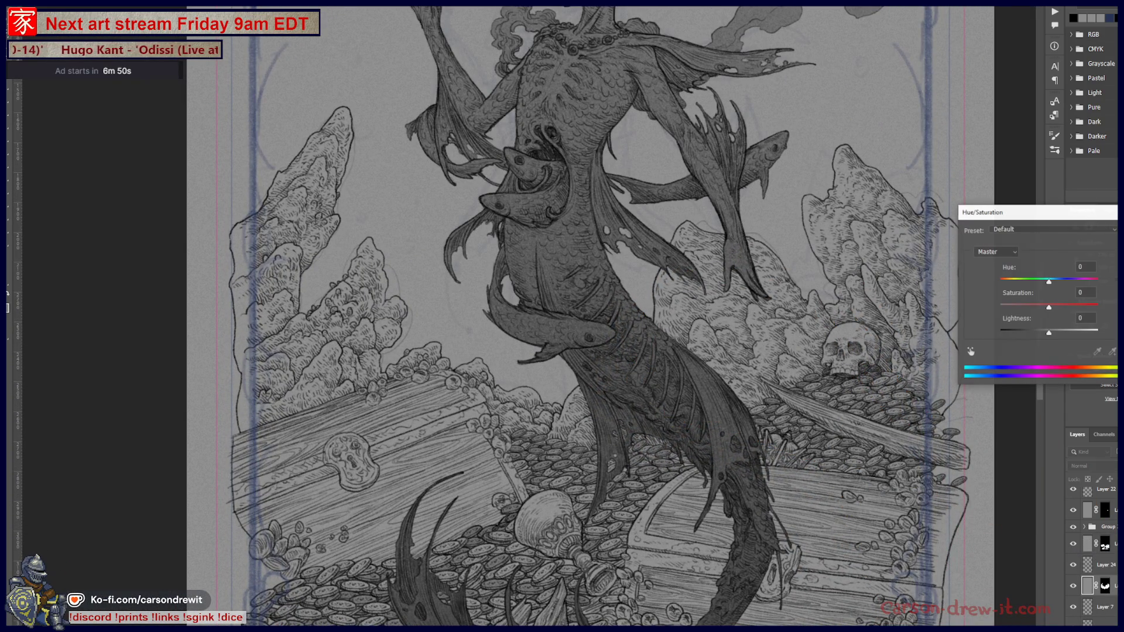
{"action": "mouse_move", "coordinate": [1039, 322]}
{"action": "left_mouse_down"}
{"action": "mouse_move", "coordinate": [1004, 340]}
{"action": "mouse_move", "coordinate": [1071, 344]}
{"action": "left_mouse_up"}
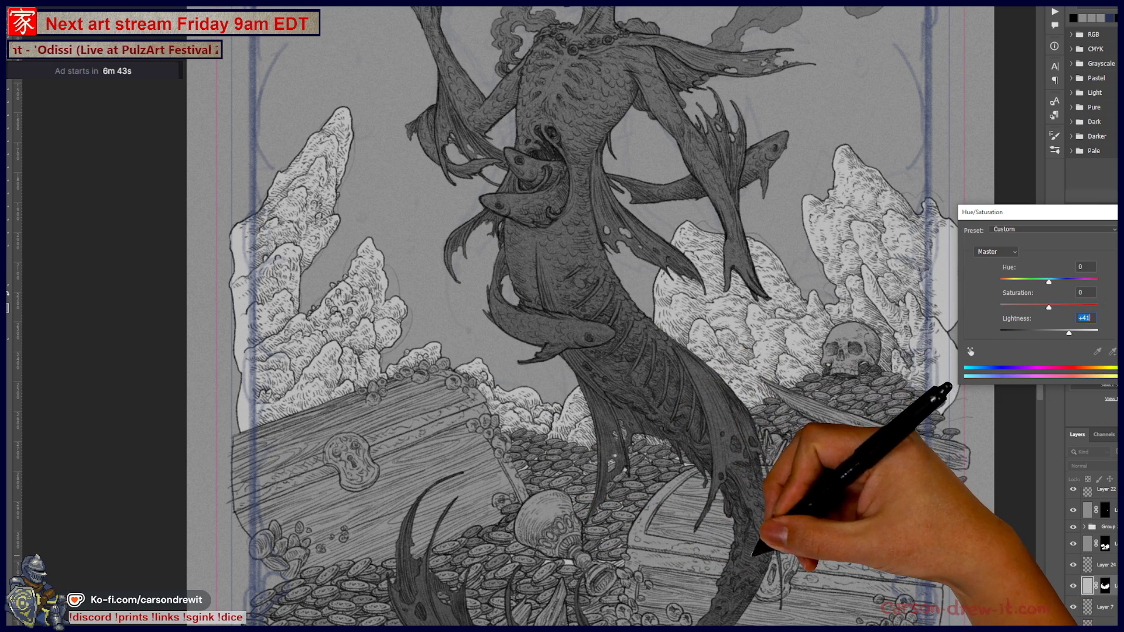
{"action": "type", "text": "0"}
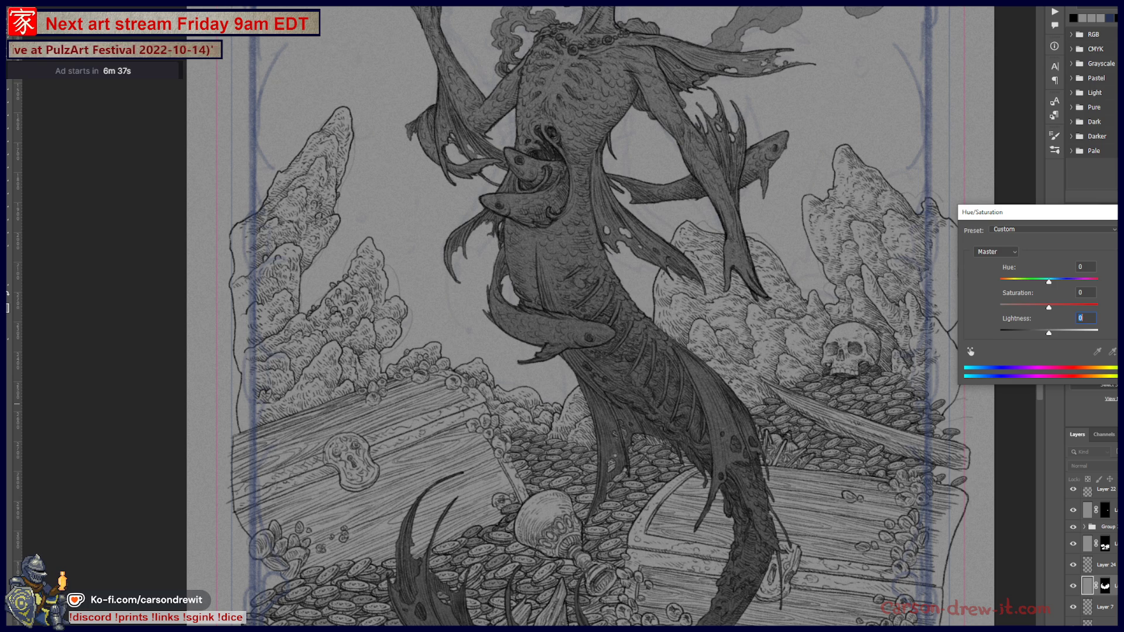
{"action": "key", "text": "Return"}
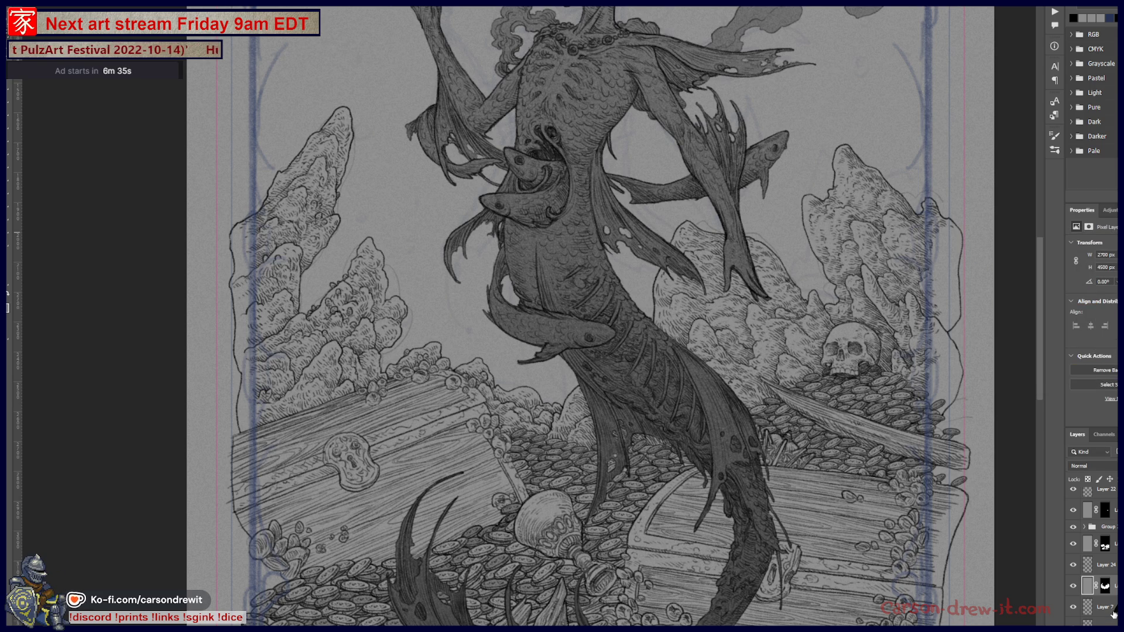
Darken the selected rocks to a deep grey with Hue/Saturation Lightness around -58
{"action": "key", "text": "ctrl+u"}
{"action": "mouse_move", "coordinate": [1035, 338]}
{"action": "left_mouse_down"}
{"action": "mouse_move", "coordinate": [1022, 336]}
{"action": "mouse_move", "coordinate": [960, 521]}
{"action": "left_mouse_up"}
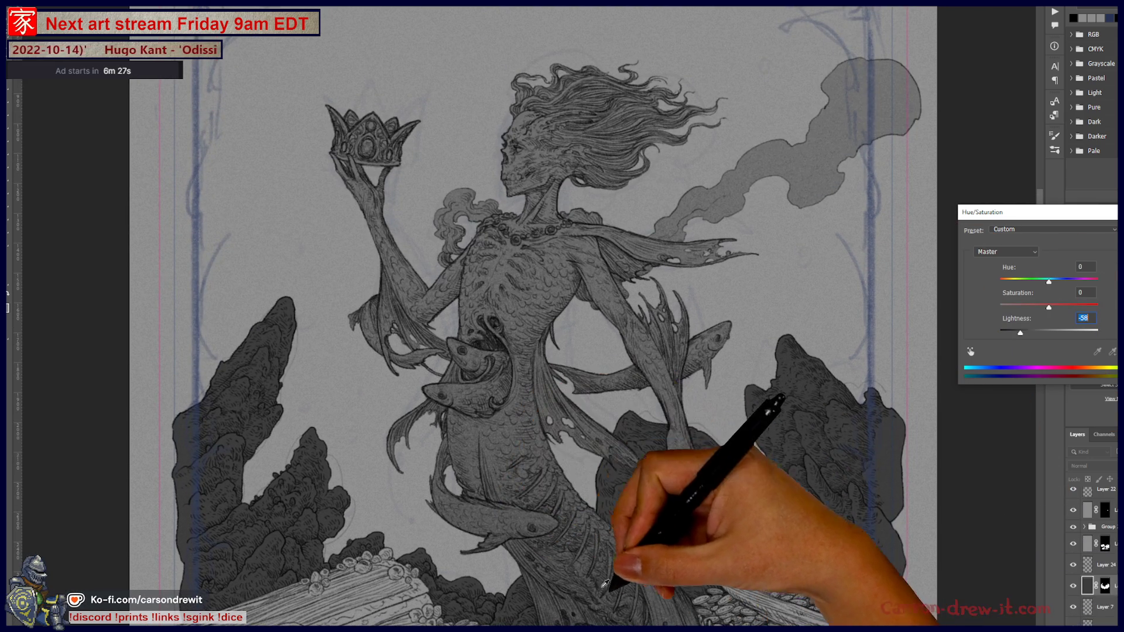
{"action": "left_click_drag", "start_coordinate": [610, 586], "coordinate": [650, 405]}
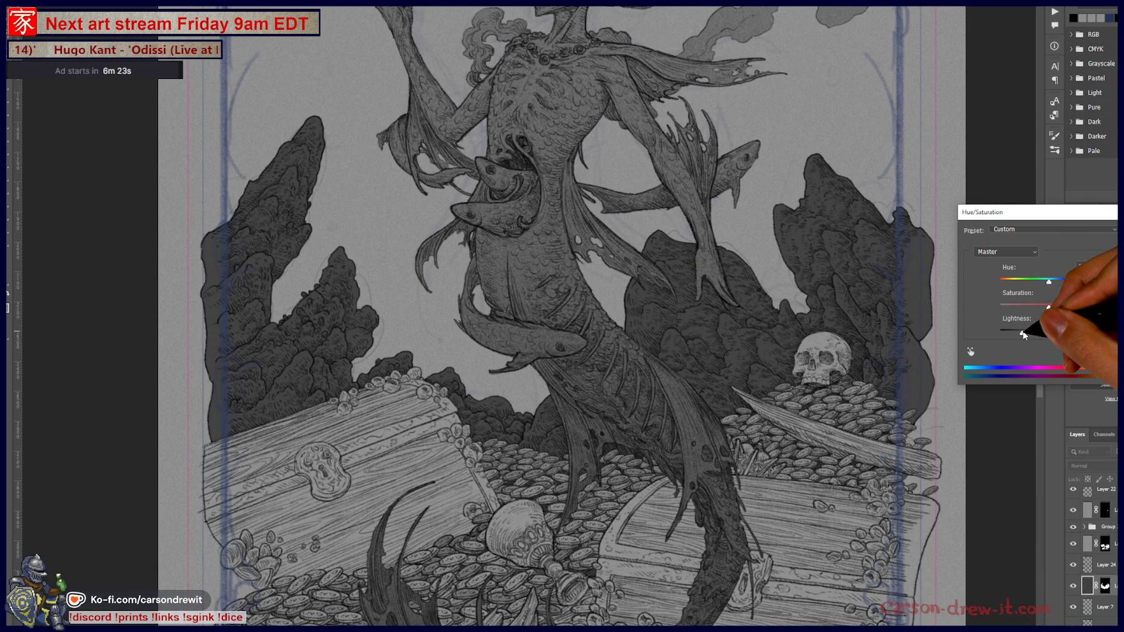
{"action": "left_click_drag", "start_coordinate": [1025, 337], "coordinate": [1030, 337]}
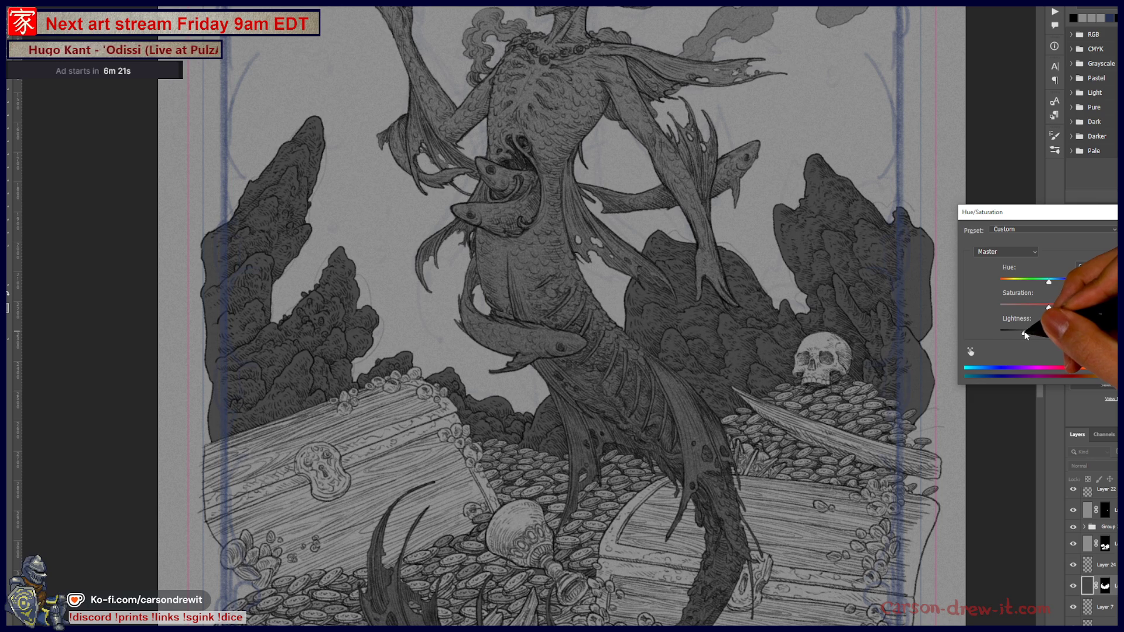
{"action": "key", "text": "Return"}
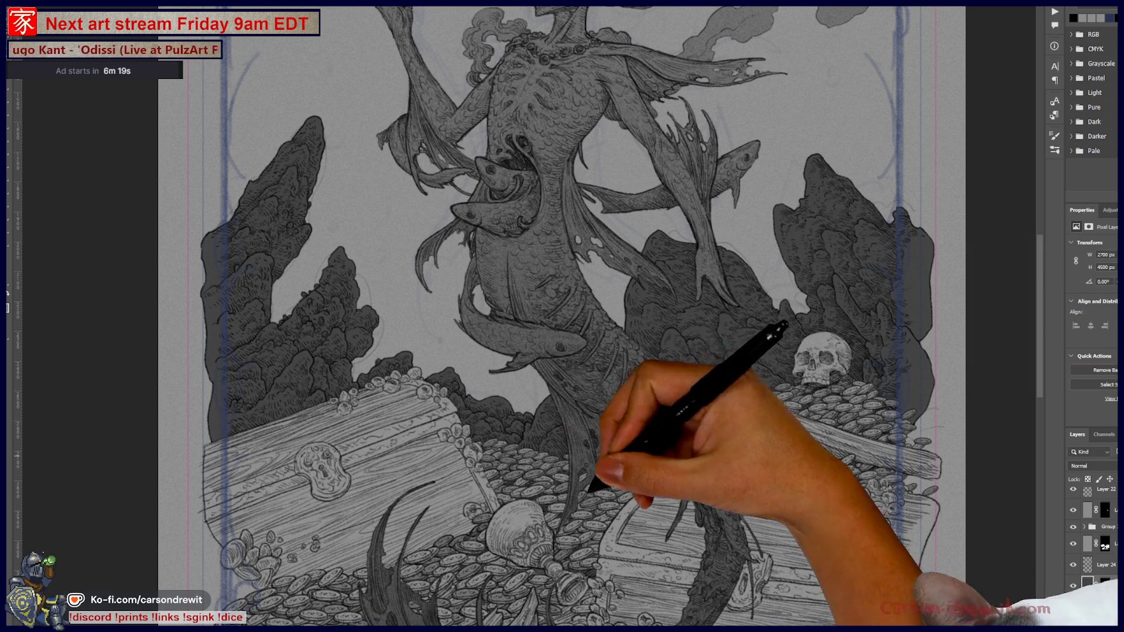
{"action": "scroll", "coordinate": [624, 398], "scroll_direction": "down", "scroll_amount": 3}
{"action": "scroll", "coordinate": [624, 399], "scroll_direction": "down", "scroll_amount": 3}
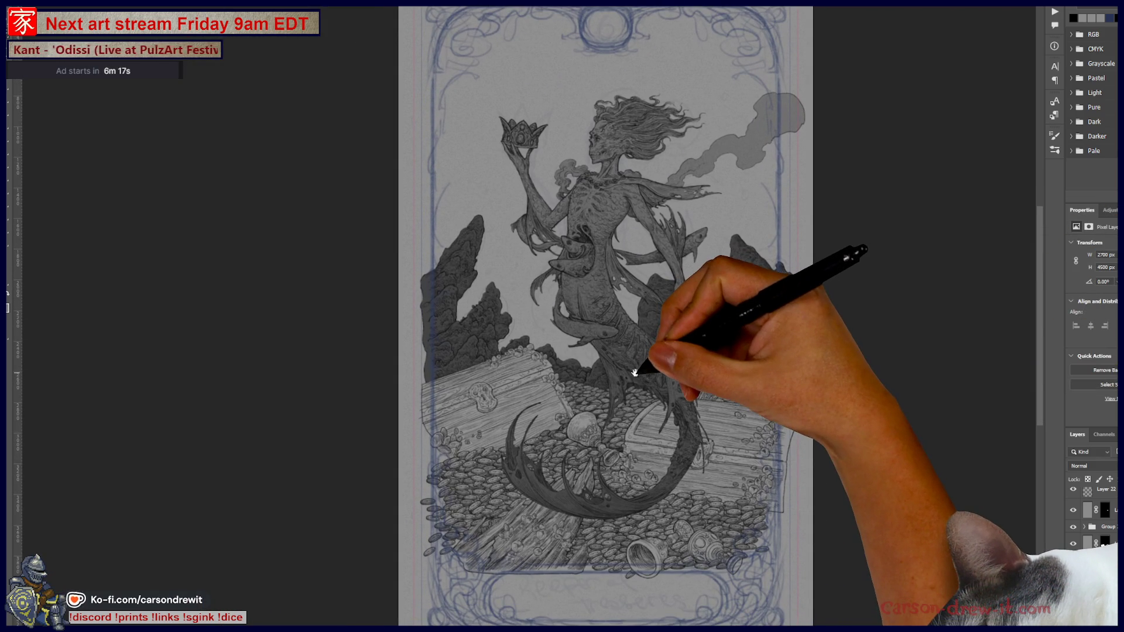
{"action": "scroll", "coordinate": [720, 335], "scroll_direction": "up", "scroll_amount": 2}
{"action": "left_click_drag", "start_coordinate": [719, 335], "coordinate": [770, 405]}
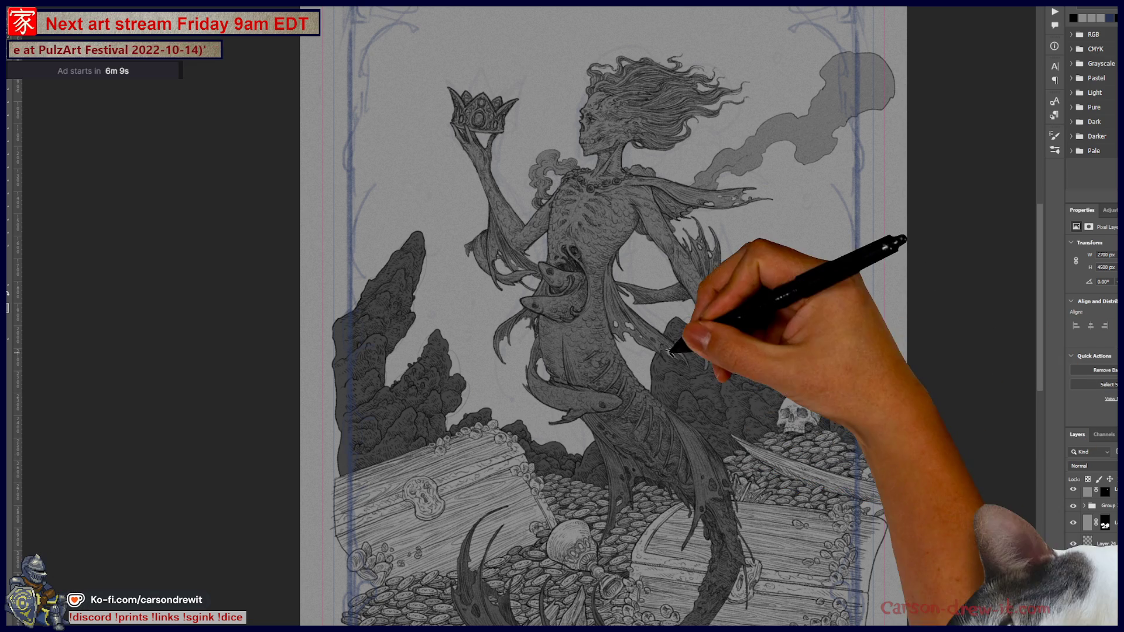
{"action": "scroll", "coordinate": [616, 362], "scroll_direction": "down", "scroll_amount": 2}
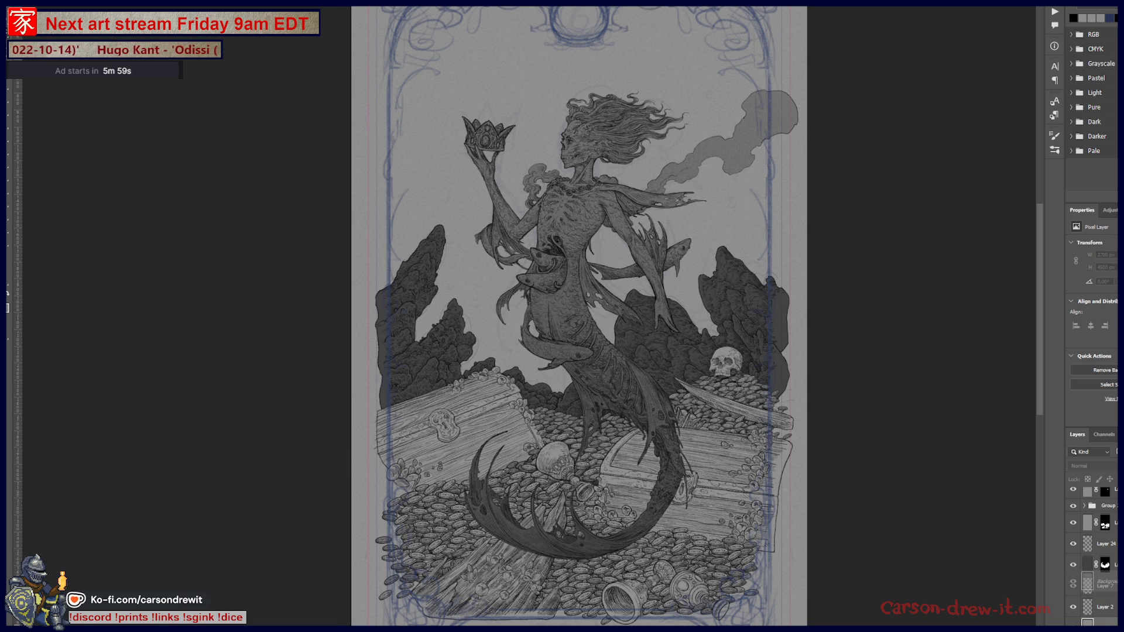
Undo the rock darkening and set the card background to near black at Lightness -76
{"action": "key", "text": "ctrl+minus"}
{"action": "key", "text": "ctrl+z"}
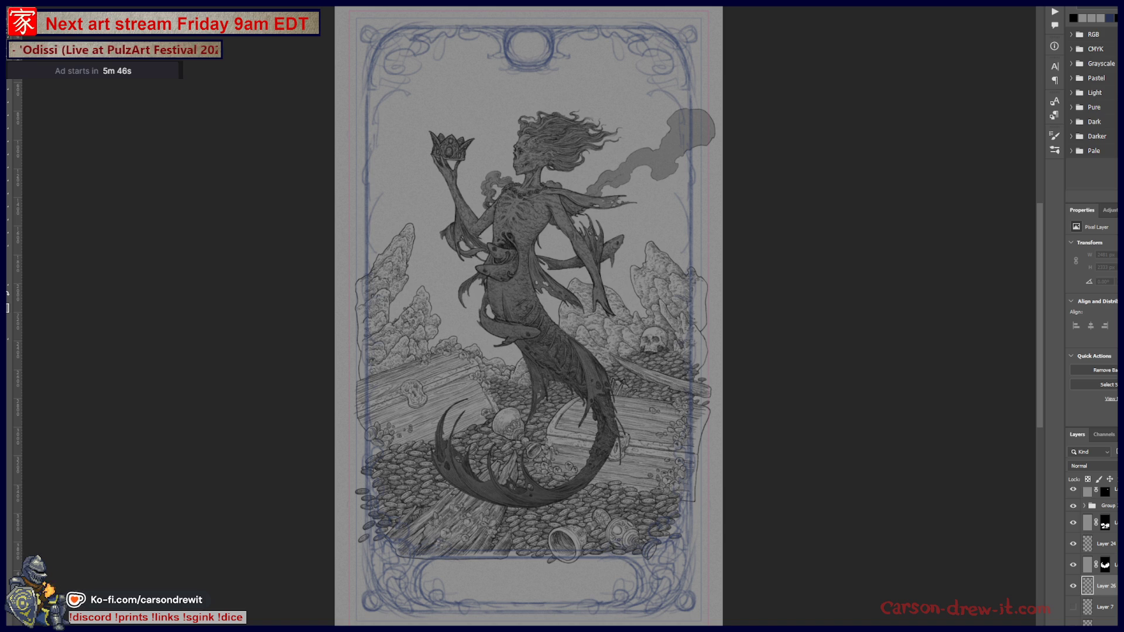
{"action": "key", "text": "ctrl+u"}
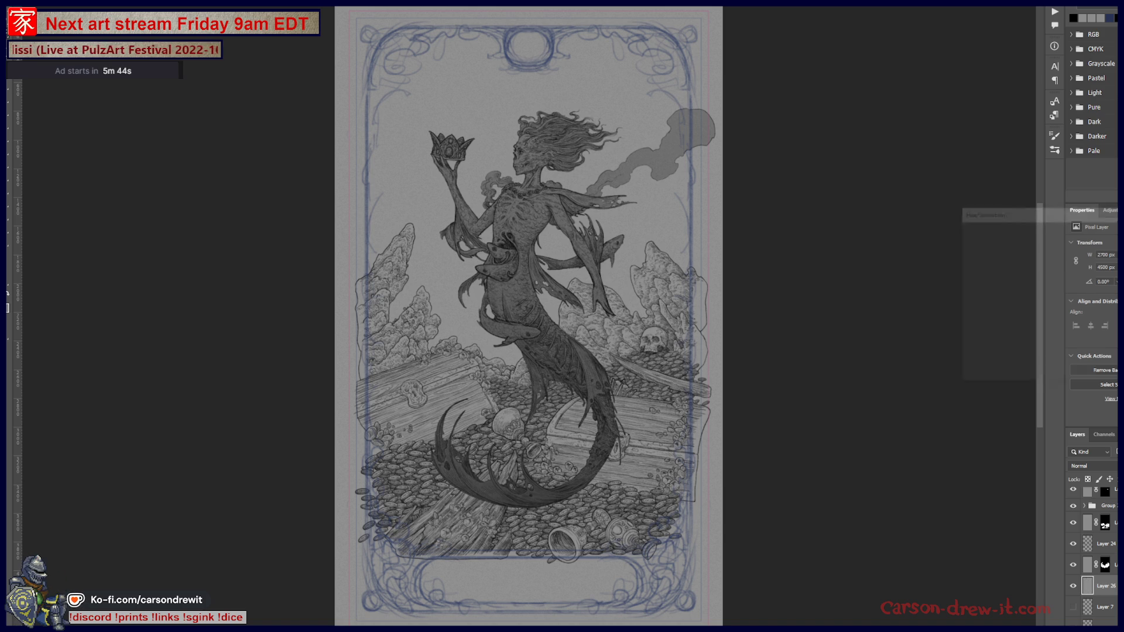
{"action": "left_click_drag", "start_coordinate": [1028, 333], "coordinate": [1013, 335]}
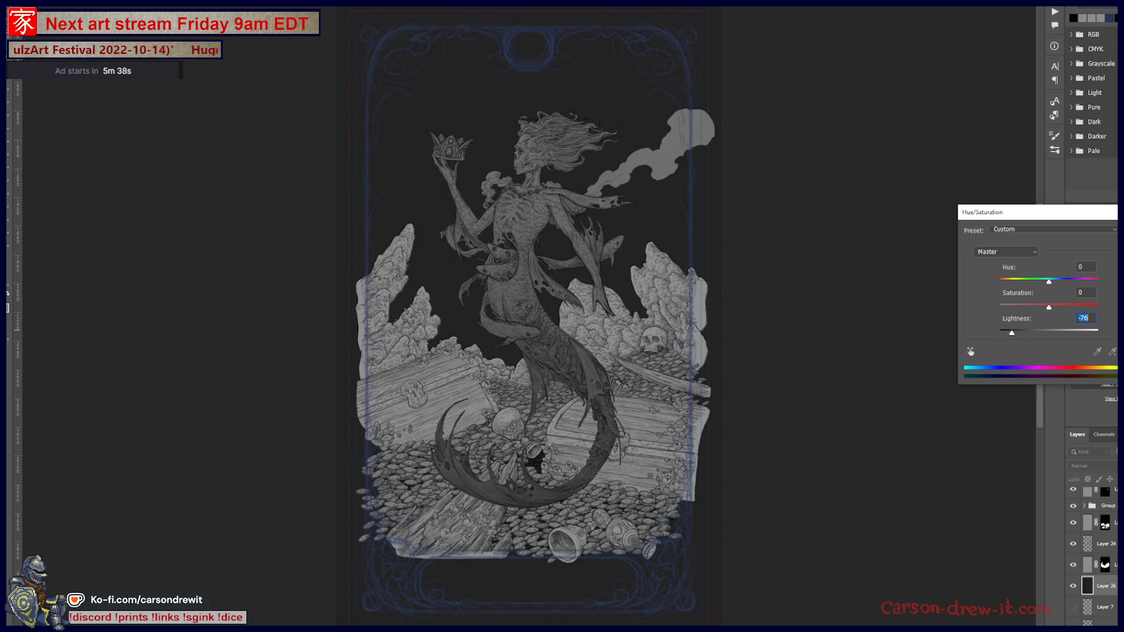
{"action": "key", "text": "Return"}
Darken the selected rocks to a deeper grey with another Hue/Saturation pass
{"action": "key", "text": "ctrl+plus"}
{"action": "key", "text": "ctrl+plus"}
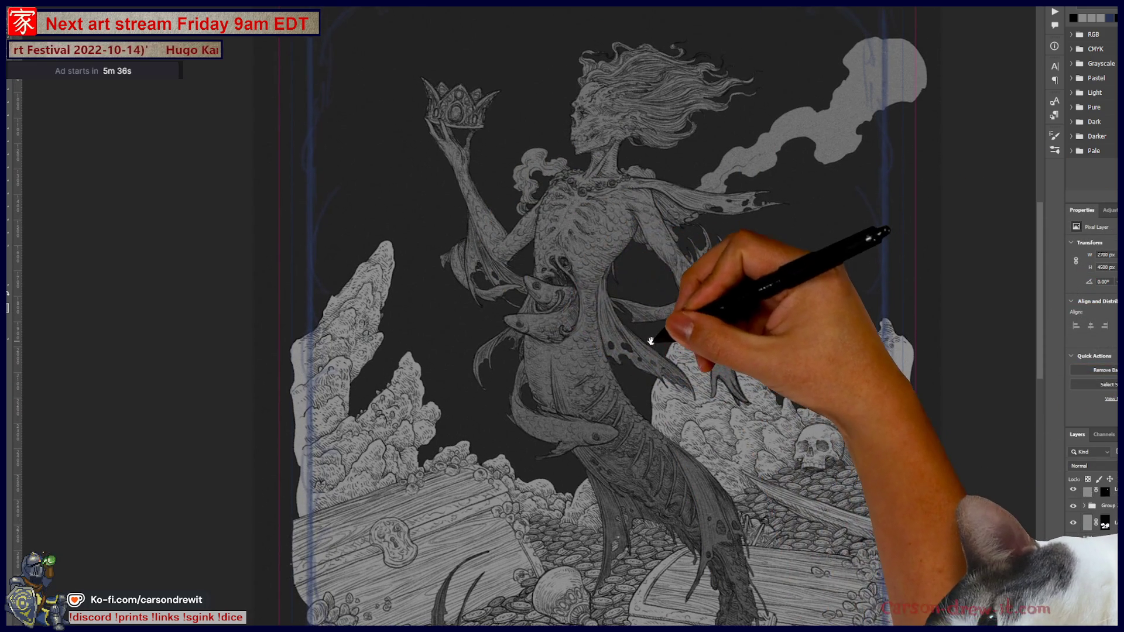
{"action": "key", "text": "ctrl+u"}
{"action": "left_click_drag", "start_coordinate": [1049, 333], "coordinate": [1022, 334]}
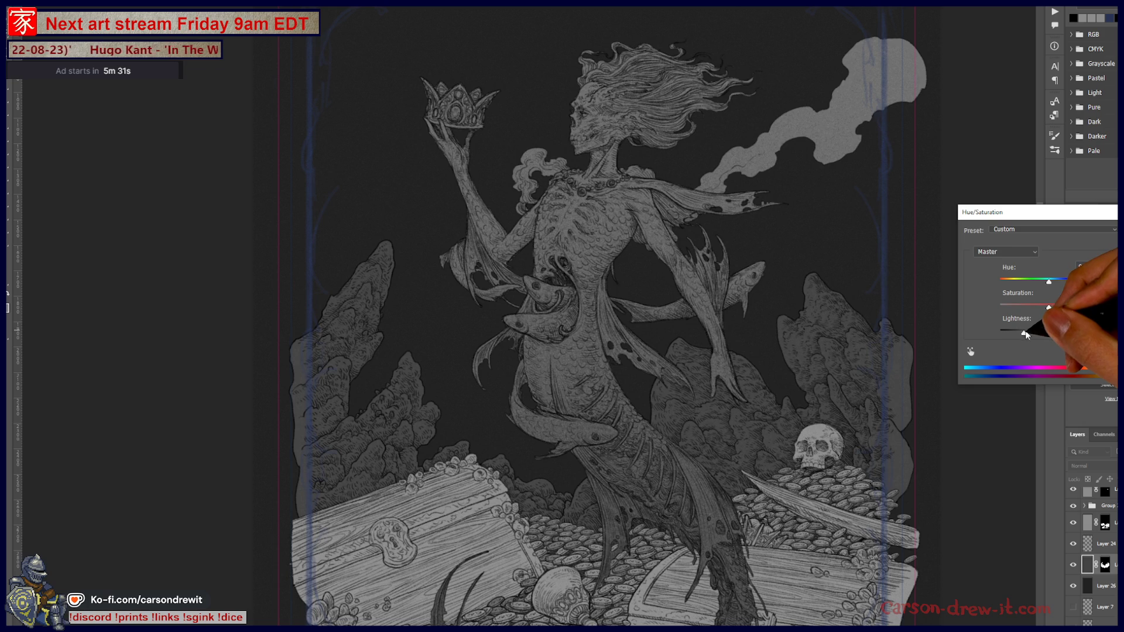
{"action": "key", "text": "Return"}
{"action": "key", "text": "ctrl+minus"}
{"action": "key", "text": "ctrl+minus"}
{"action": "key", "text": "ctrl+plus"}
{"action": "key", "text": "ctrl+plus"}
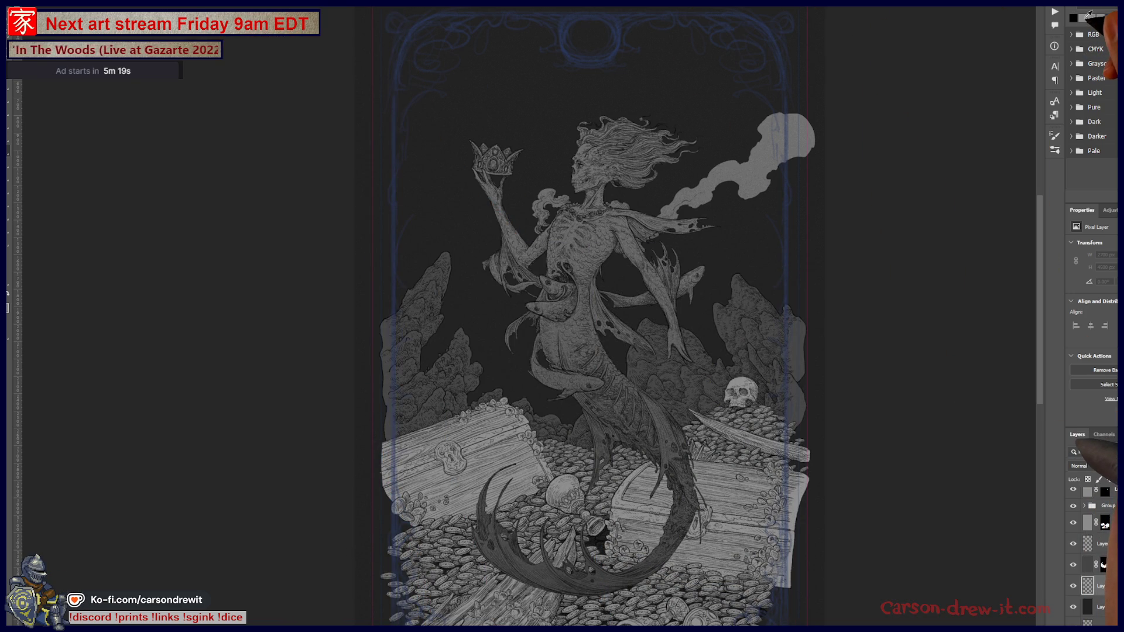
{"action": "scroll", "coordinate": [579, 352], "scroll_direction": "up", "scroll_amount": 2}
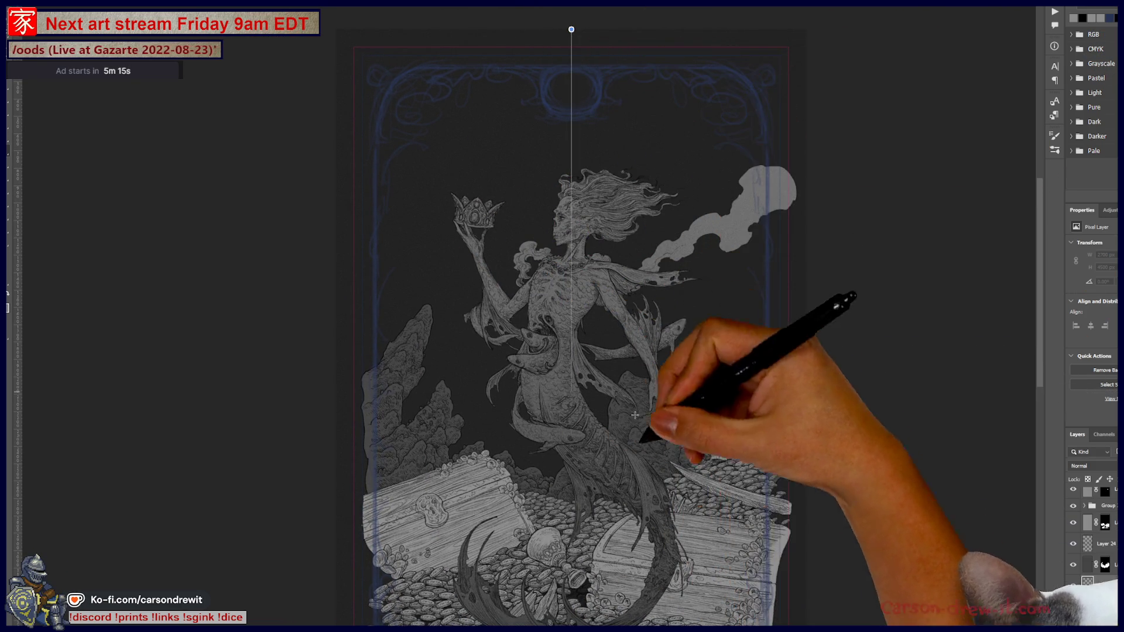
{"action": "scroll", "coordinate": [634, 415], "scroll_direction": "down", "scroll_amount": 3}
Toggle the grainy grey gradient overlay off and on over the card
{"action": "key", "text": "ctrl+minus"}
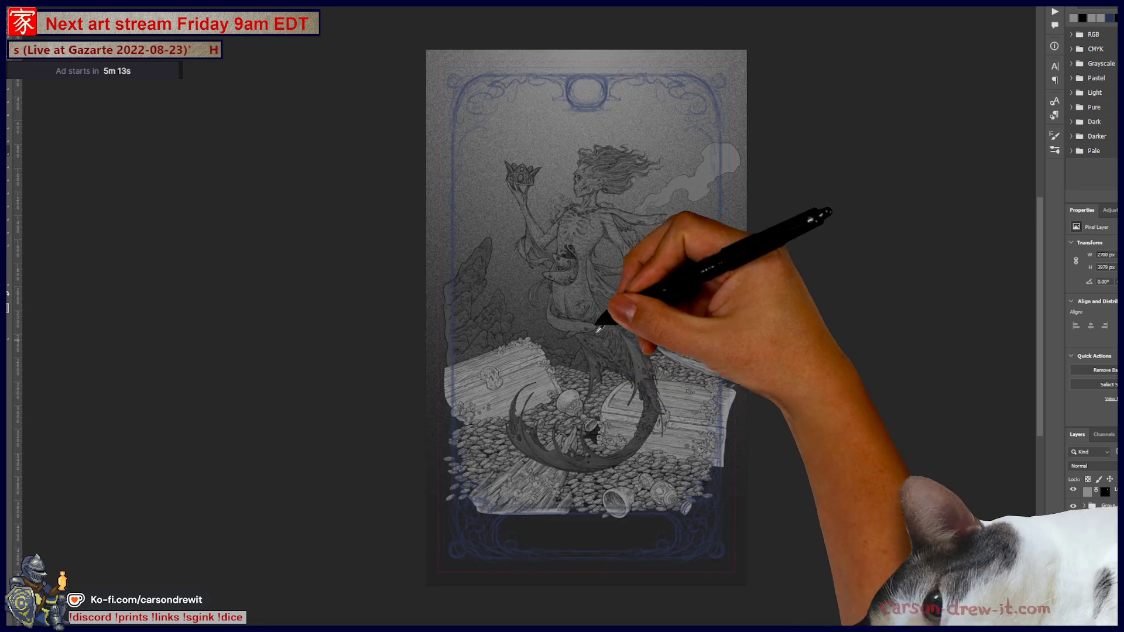
{"action": "scroll", "coordinate": [599, 329], "scroll_direction": "up", "scroll_amount": 3}
{"action": "scroll", "coordinate": [604, 404], "scroll_direction": "down", "scroll_amount": 1}
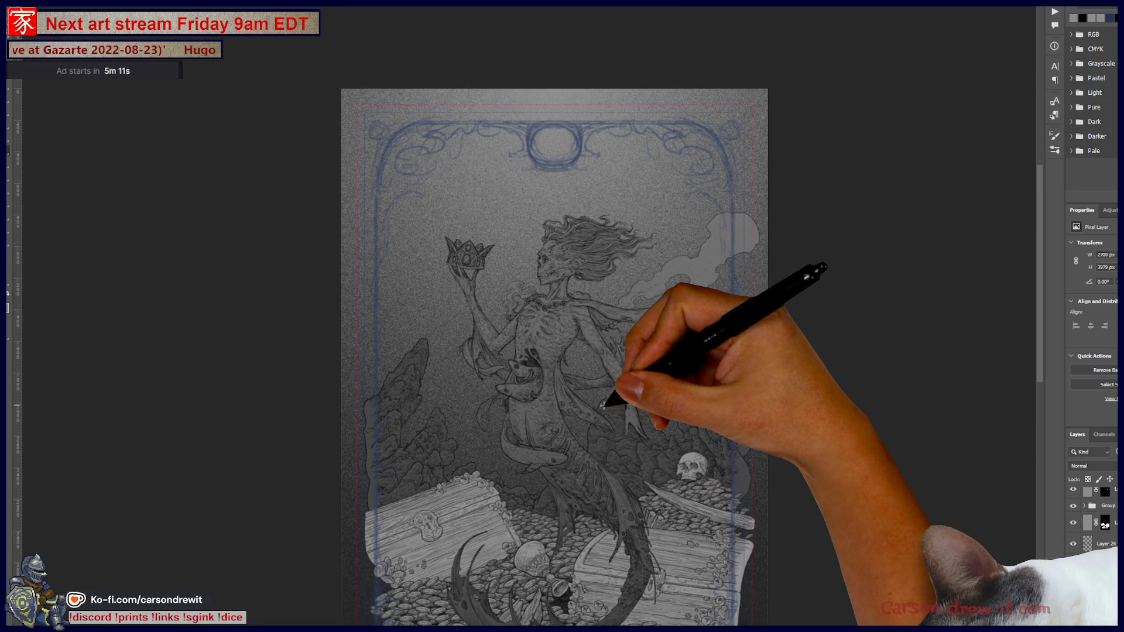
{"action": "key", "text": "ctrl+comma"}
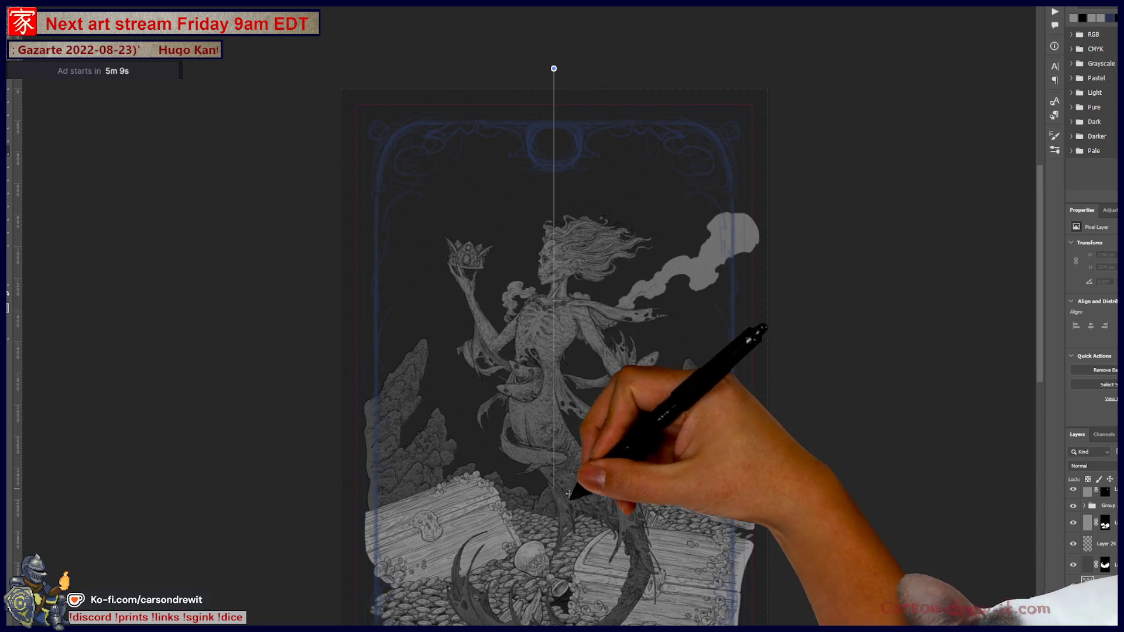
{"action": "key", "text": "ctrl+comma"}
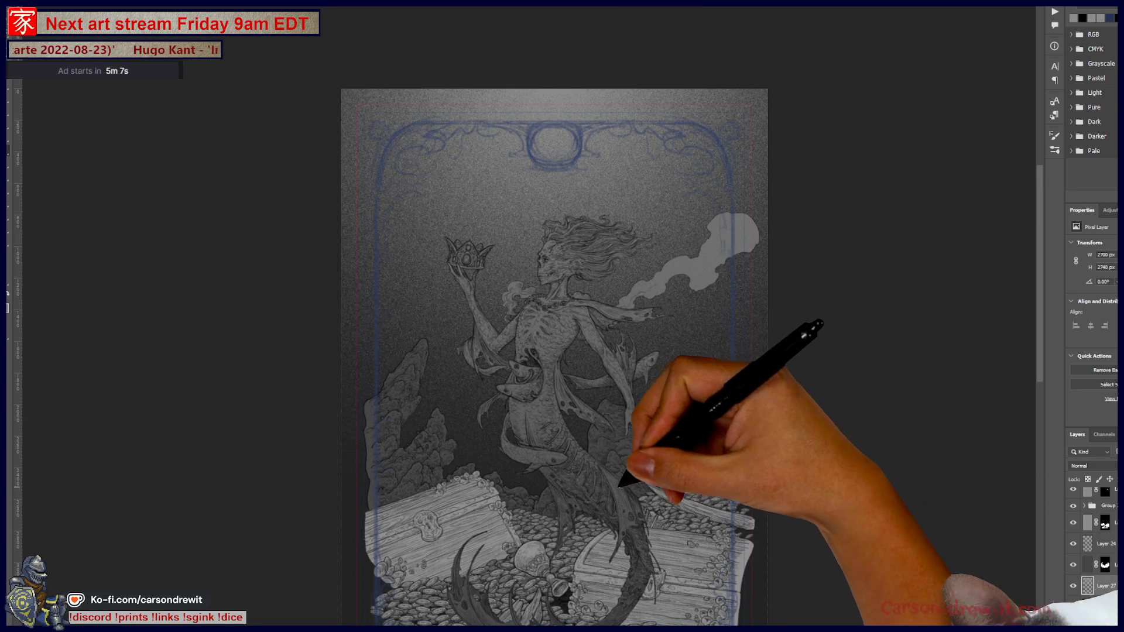
{"action": "scroll", "coordinate": [597, 475], "scroll_direction": "up", "scroll_amount": 1}
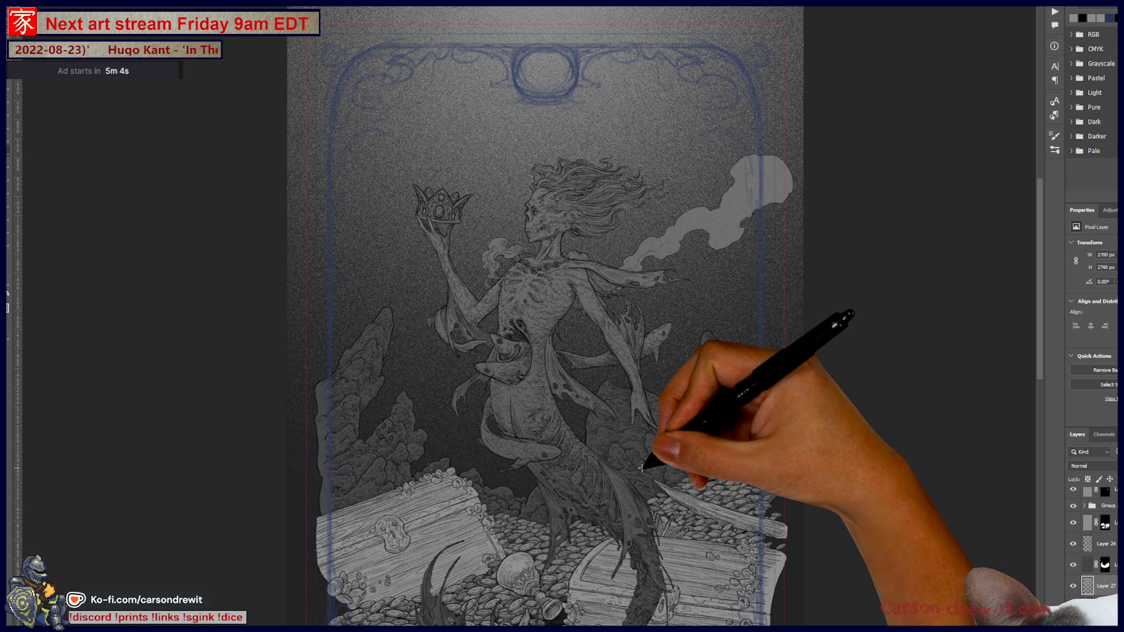
Start the Dust & Scratches noise filter and bring up Gaussian Blur settings
{"action": "key", "text": "alt+t"}
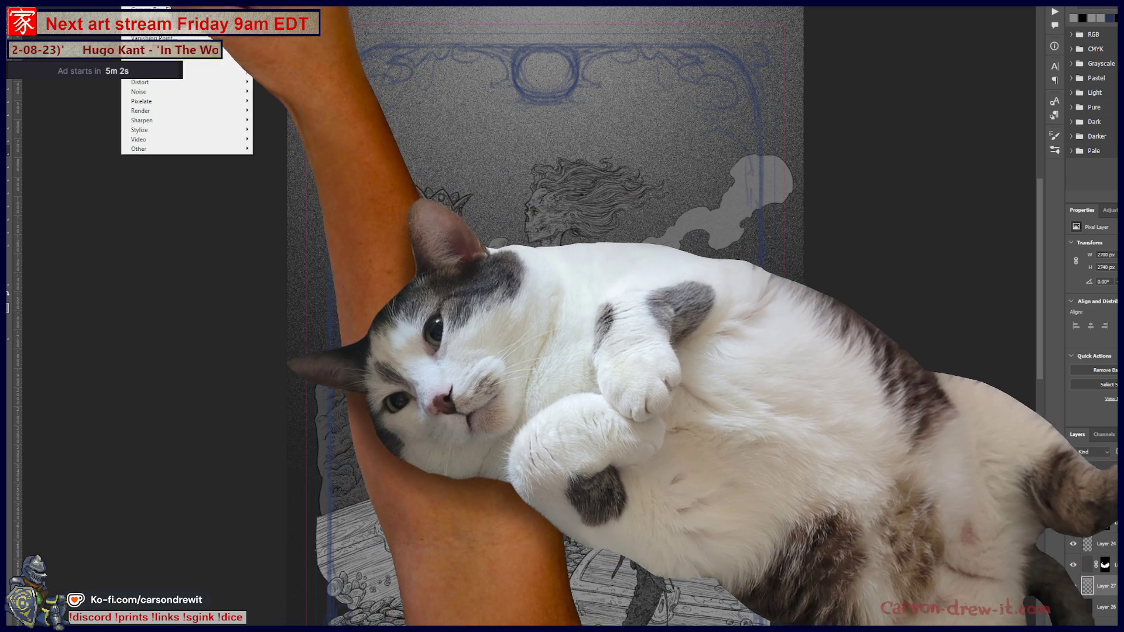
{"action": "mouse_move", "coordinate": [184, 91]}
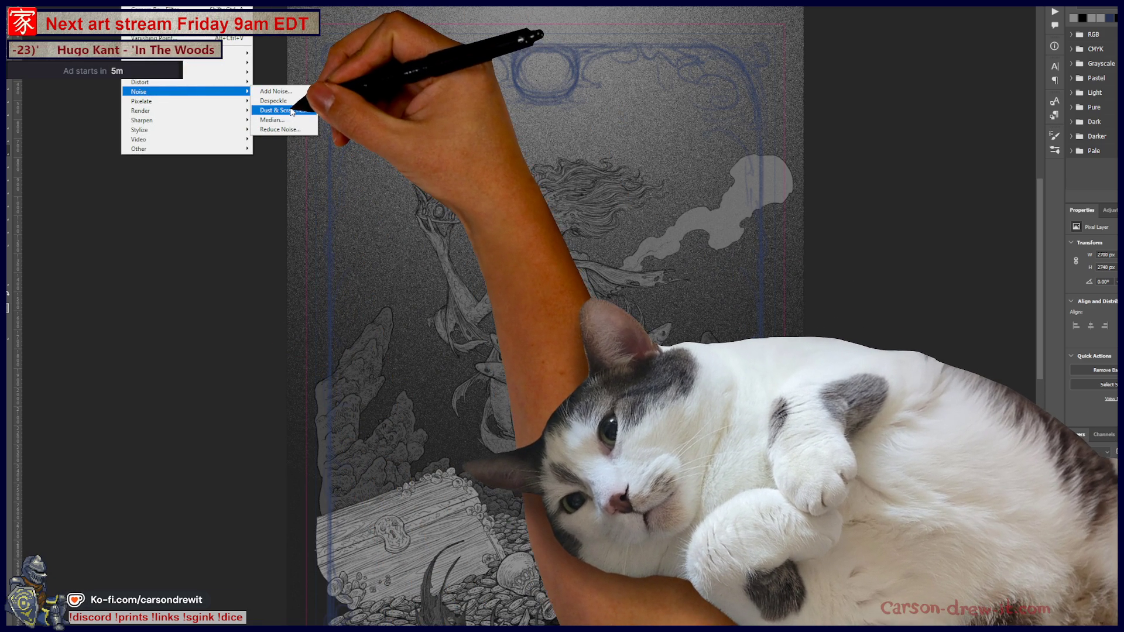
{"action": "left_click", "coordinate": [293, 111]}
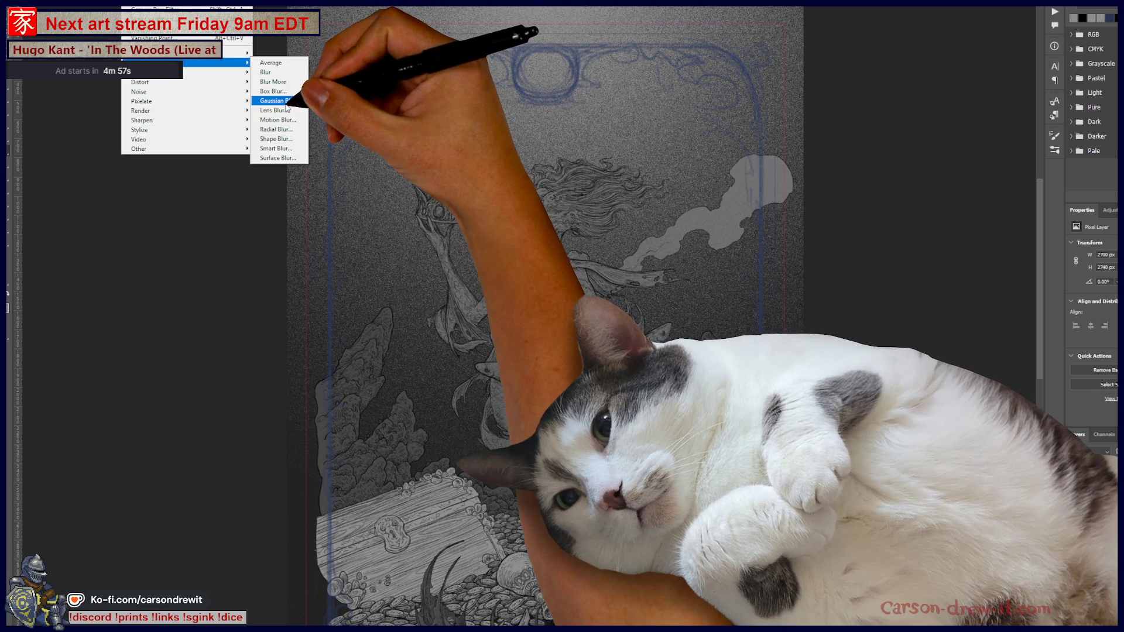
{"action": "mouse_move", "coordinate": [145, 72]}
{"action": "left_click", "coordinate": [283, 101]}
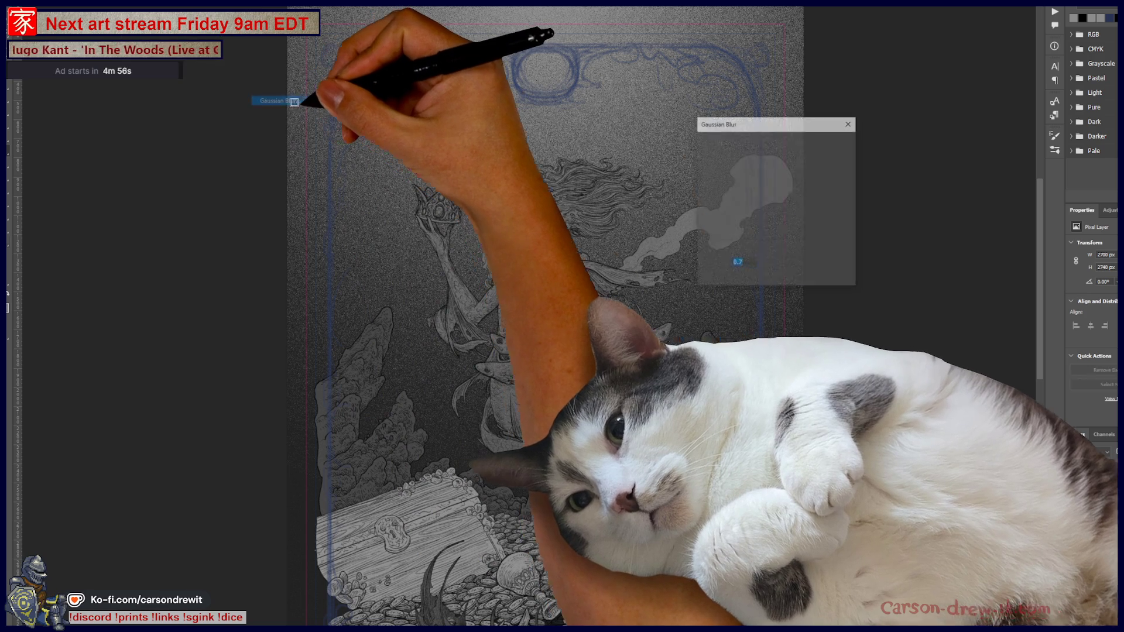
Confirm the Gaussian Blur, then lower the layer's Lightness to about -46 via Hue/Saturation
{"action": "left_click", "coordinate": [829, 144]}
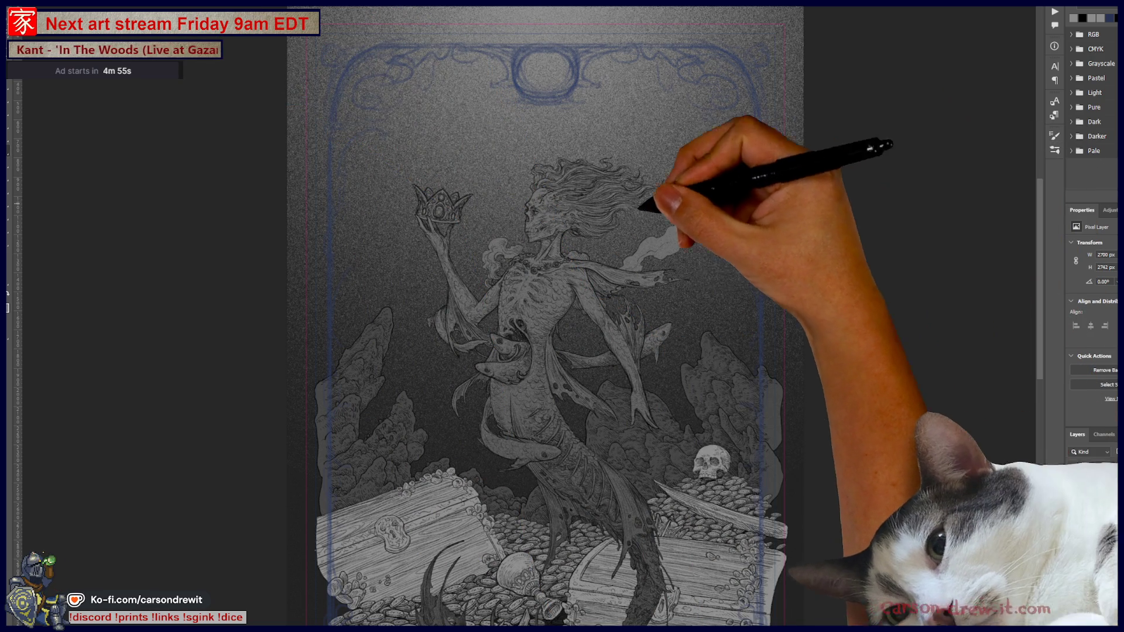
{"action": "scroll", "coordinate": [523, 255], "scroll_direction": "up", "scroll_amount": 1}
{"action": "left_click_drag", "start_coordinate": [623, 299], "coordinate": [640, 303]}
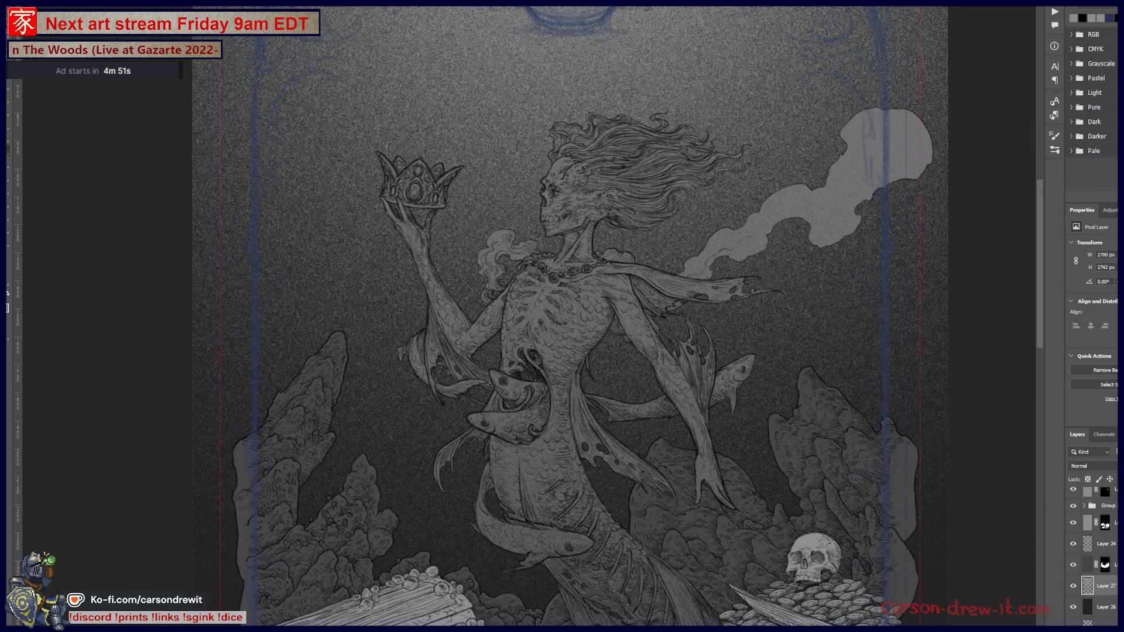
{"action": "key", "text": "ctrl+u"}
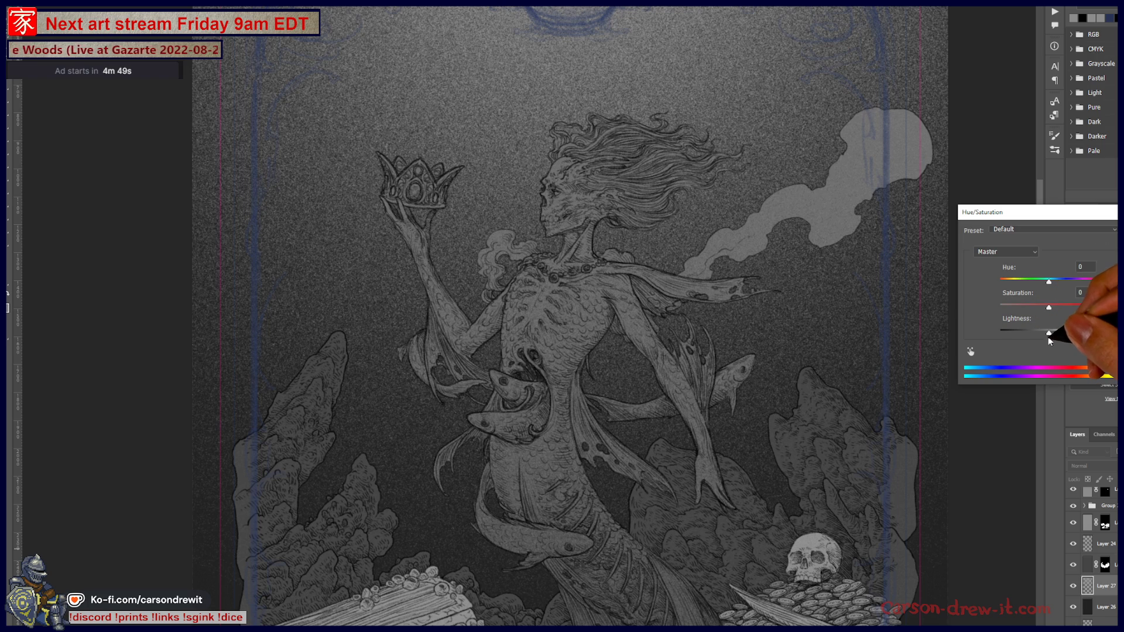
{"action": "left_click_drag", "start_coordinate": [1049, 333], "coordinate": [1036, 334]}
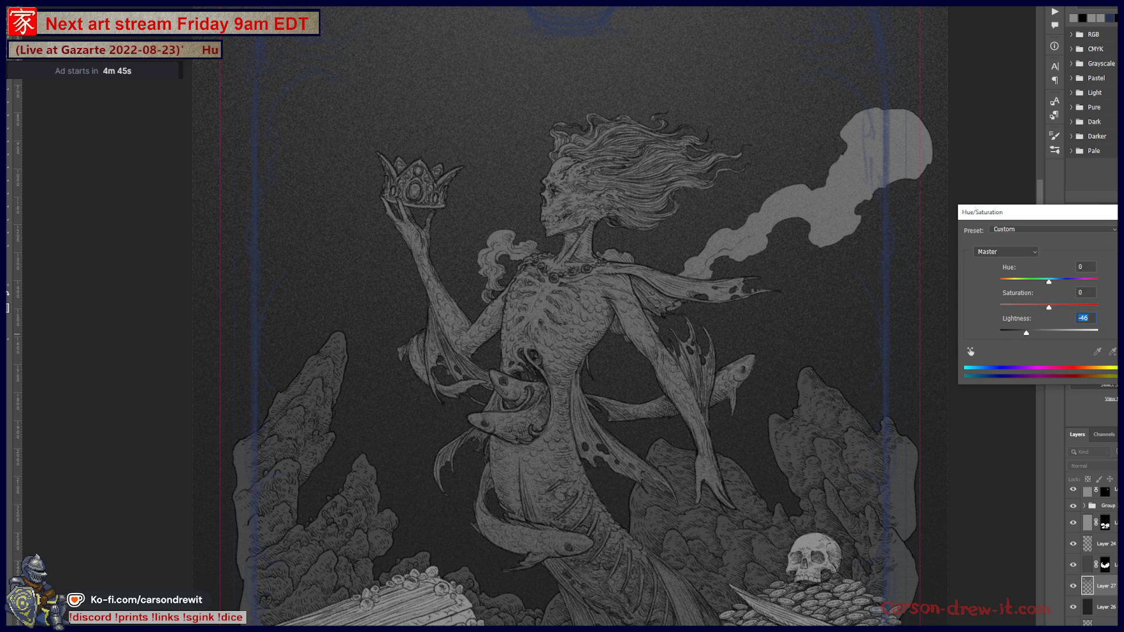
{"action": "key", "text": "Return"}
{"action": "scroll", "coordinate": [644, 301], "scroll_direction": "down", "scroll_amount": 3}
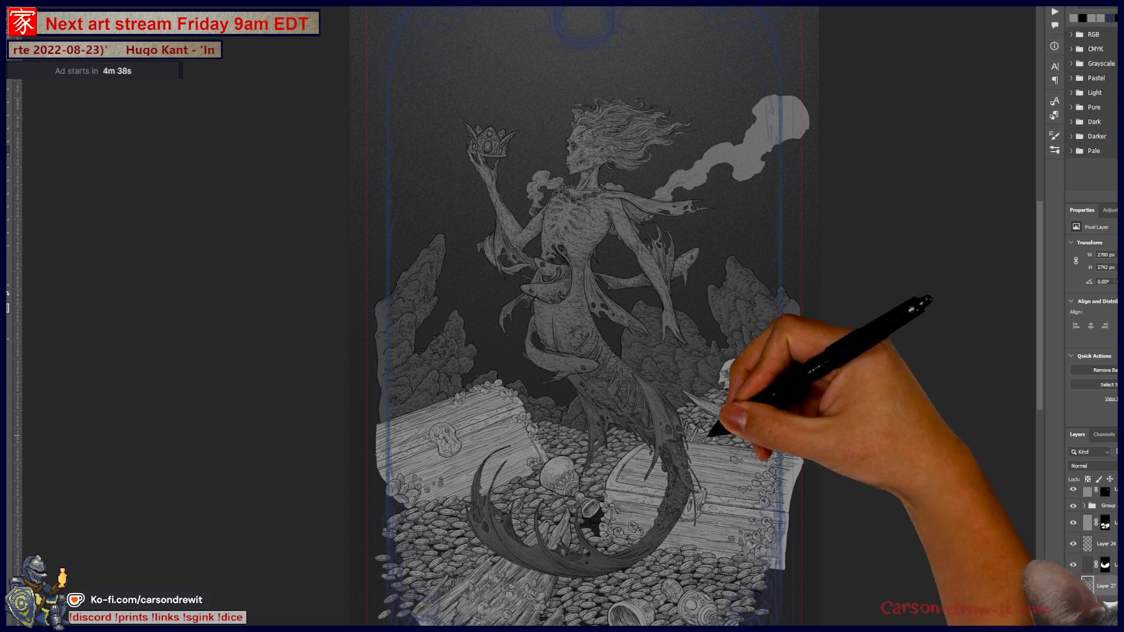
{"action": "left_click_drag", "start_coordinate": [595, 411], "coordinate": [605, 436]}
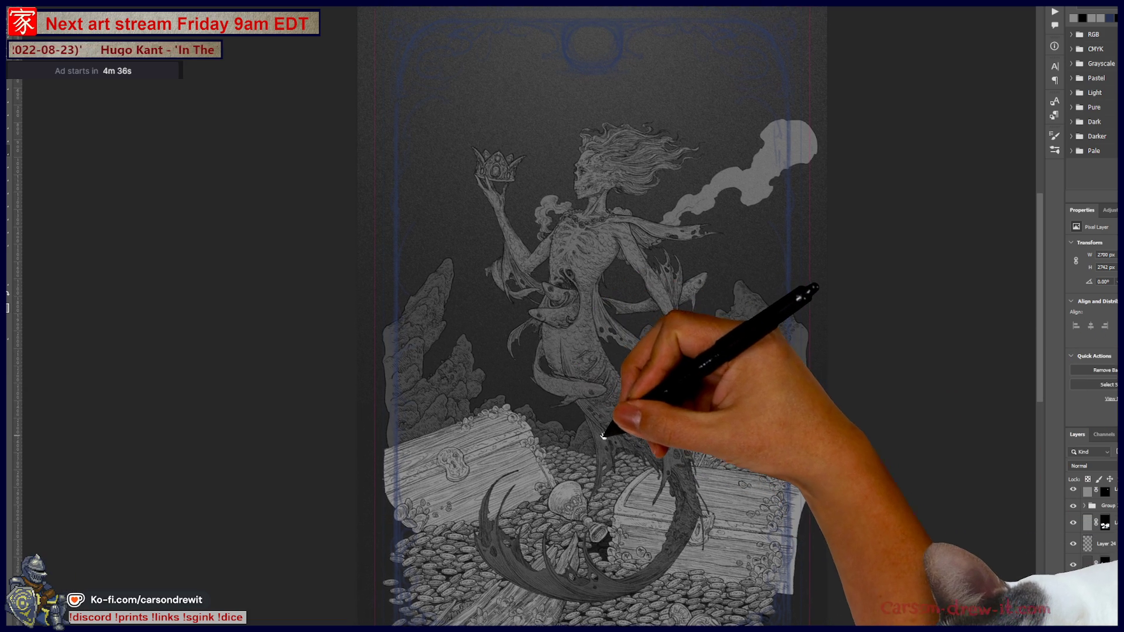
{"action": "scroll", "coordinate": [604, 437], "scroll_direction": "right", "scroll_amount": 2}
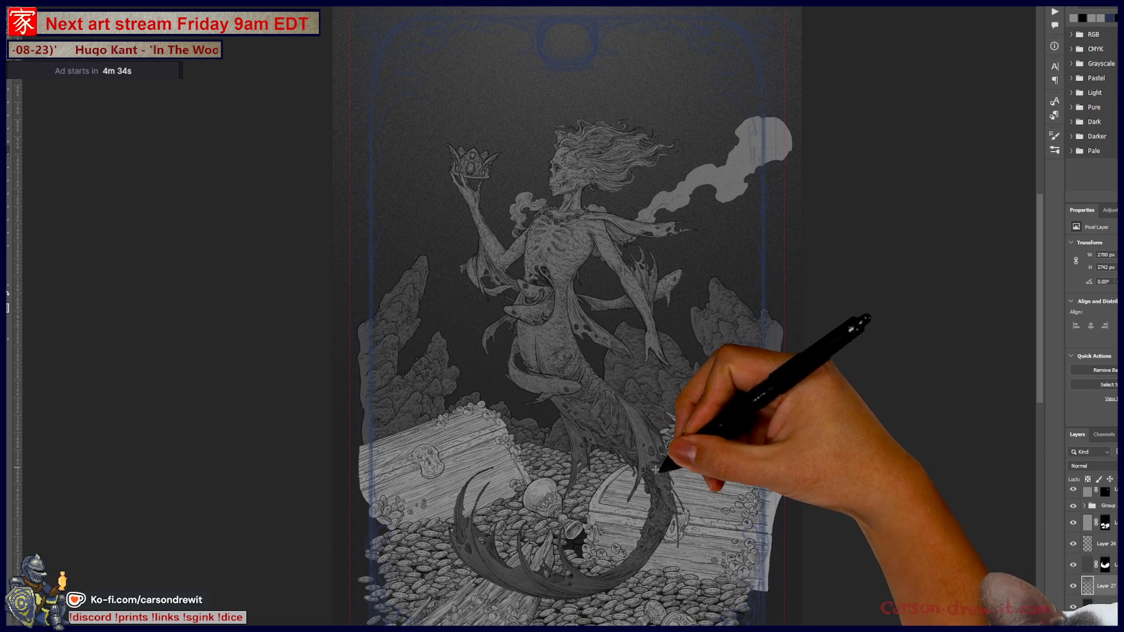
{"action": "scroll", "coordinate": [615, 479], "scroll_direction": "down", "scroll_amount": 2}
{"action": "scroll", "coordinate": [629, 499], "scroll_direction": "up", "scroll_amount": 3}
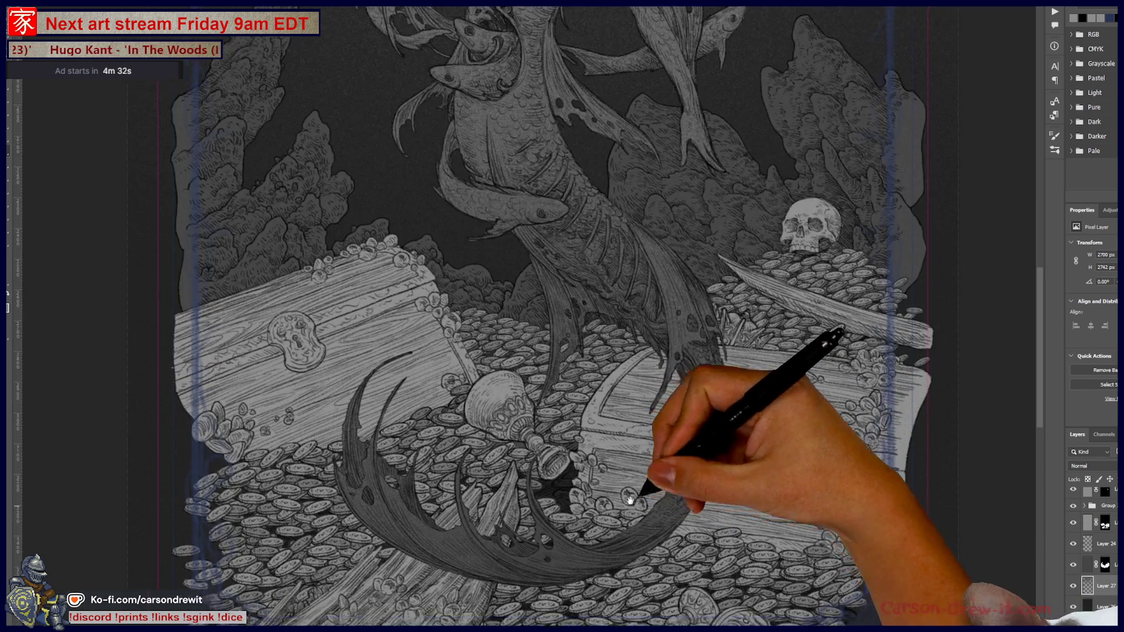
{"action": "scroll", "coordinate": [610, 469], "scroll_direction": "up", "scroll_amount": 2}
{"action": "scroll", "coordinate": [611, 466], "scroll_direction": "up", "scroll_amount": 1}
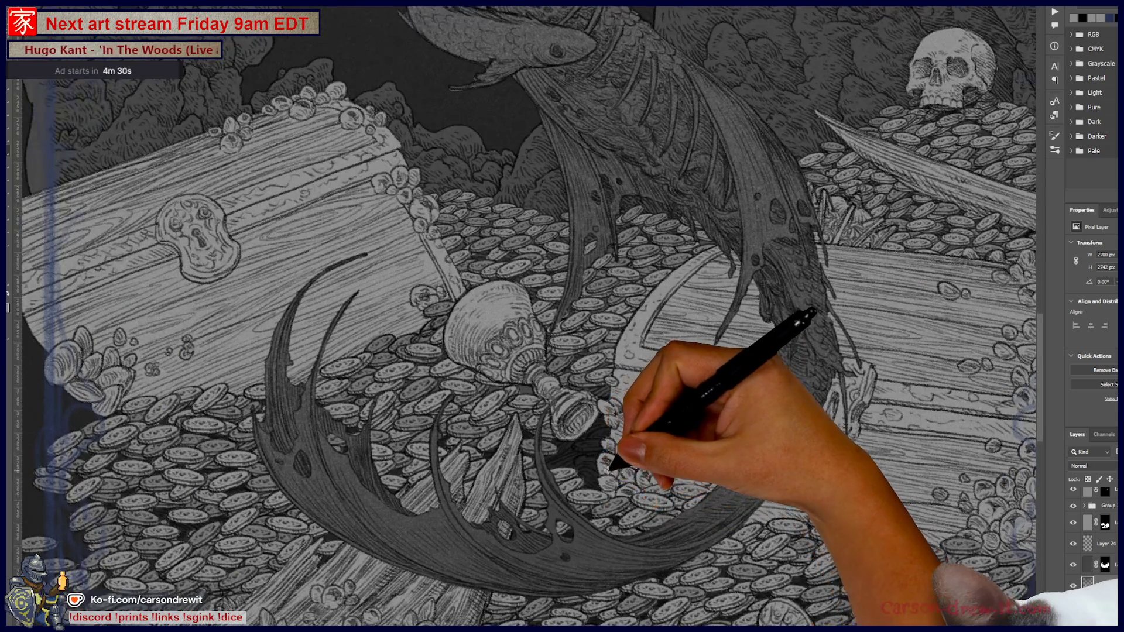
{"action": "left_click_drag", "start_coordinate": [615, 465], "coordinate": [641, 455]}
{"action": "scroll", "coordinate": [647, 449], "scroll_direction": "down", "scroll_amount": 3}
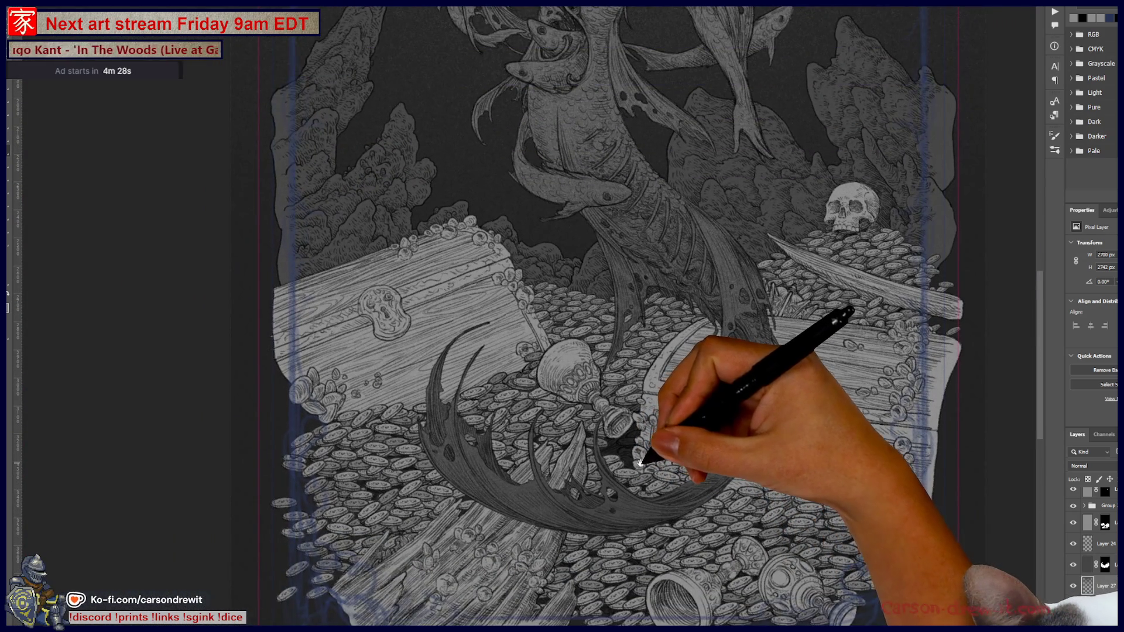
{"action": "scroll", "coordinate": [659, 457], "scroll_direction": "up", "scroll_amount": 1}
{"action": "scroll", "coordinate": [663, 462], "scroll_direction": "up", "scroll_amount": 1}
{"action": "left_click", "coordinate": [1074, 607]}
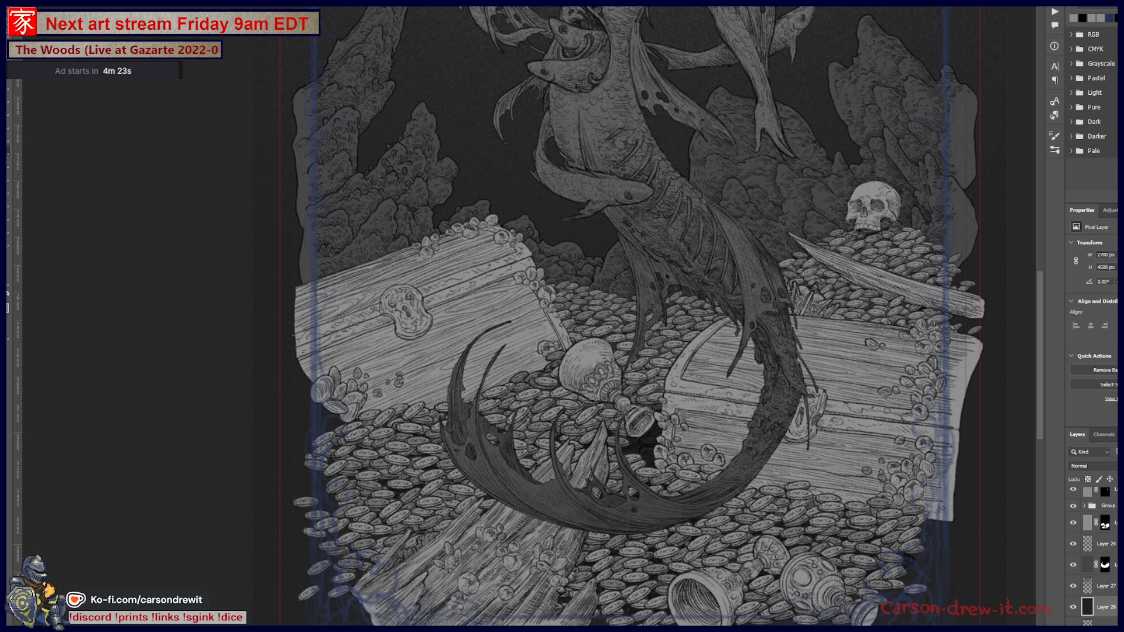
{"action": "scroll", "coordinate": [1094, 545], "scroll_direction": "down", "scroll_amount": 2}
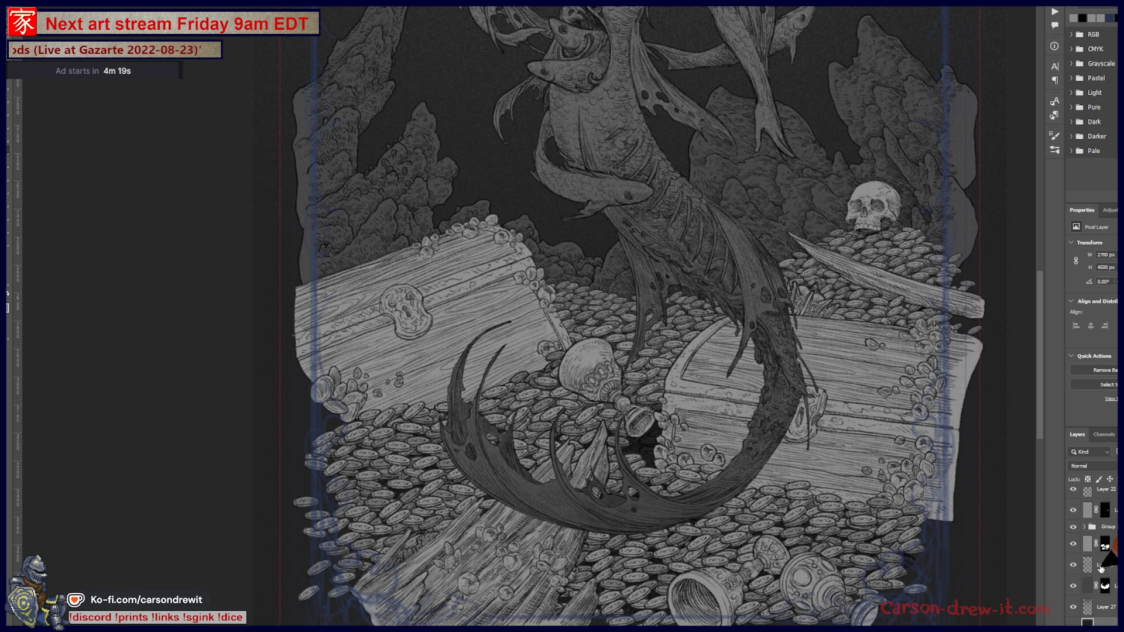
Toggle the light overlay layers on and off over the chests and coins, leaving the overlay visible
{"action": "left_click", "coordinate": [1105, 565]}
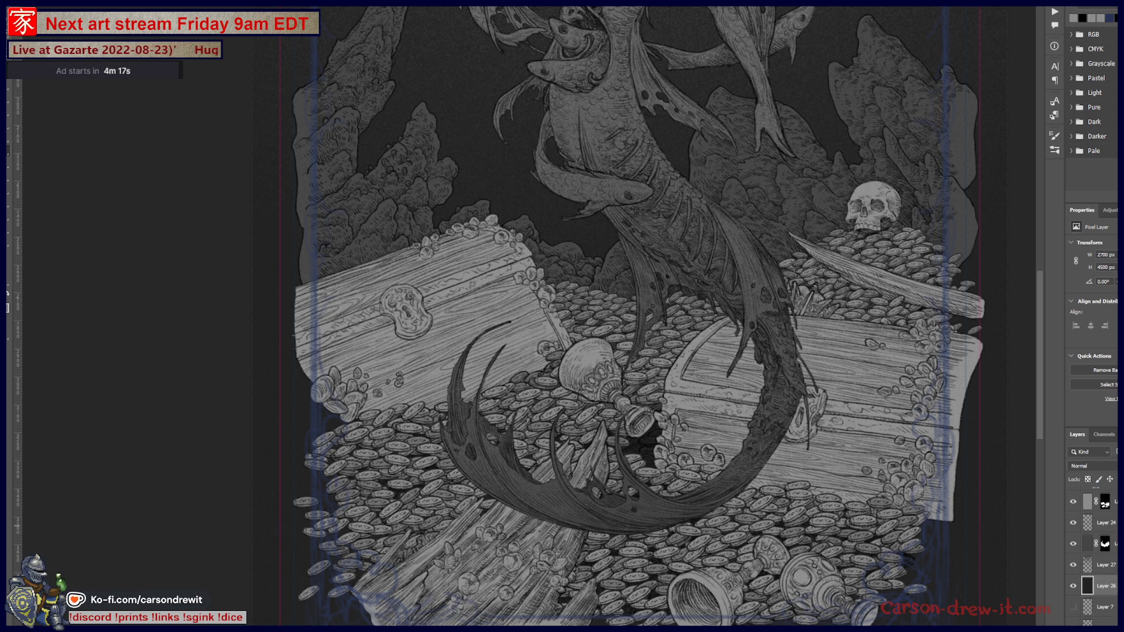
{"action": "left_click", "coordinate": [1074, 545]}
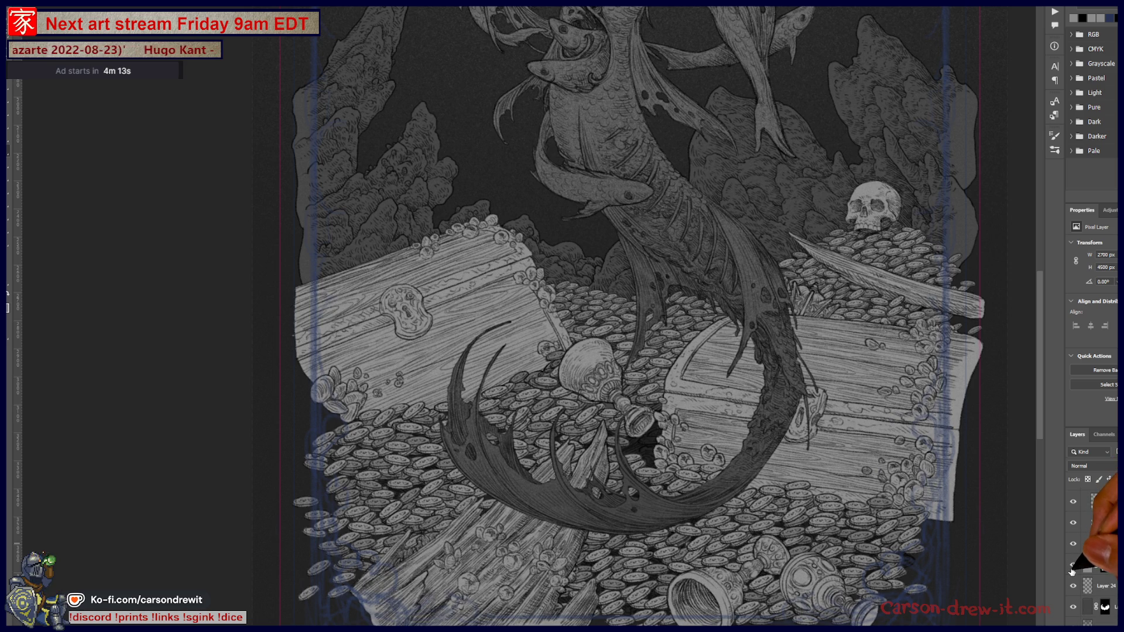
{"action": "left_click", "coordinate": [1073, 562]}
{"action": "left_click", "coordinate": [1074, 562]}
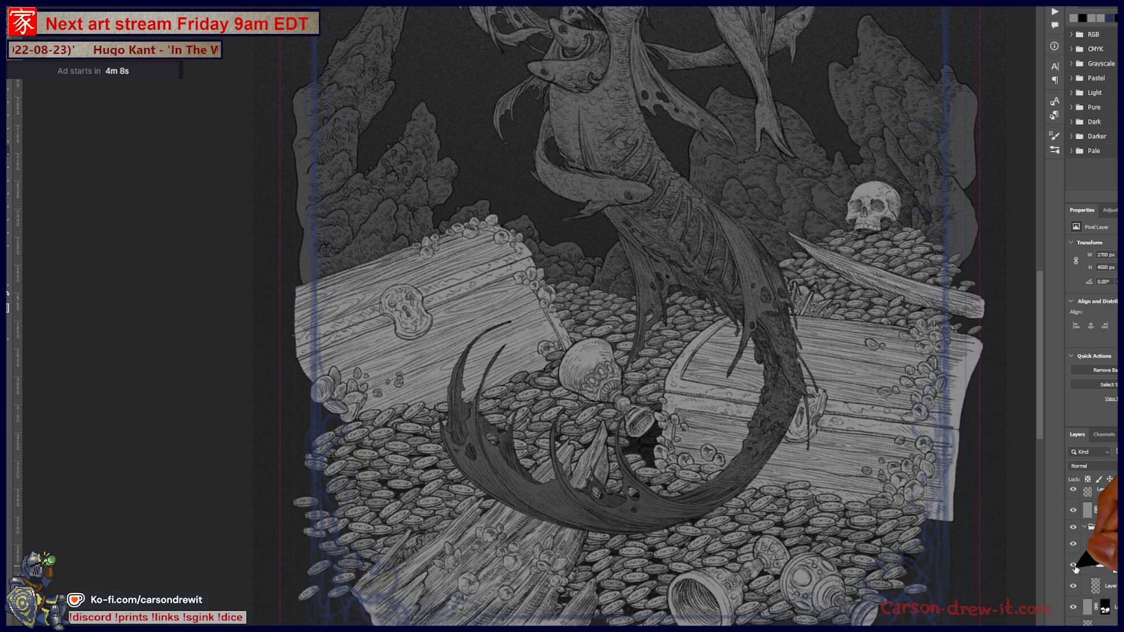
{"action": "left_click", "coordinate": [1074, 545]}
{"action": "left_click", "coordinate": [1073, 545]}
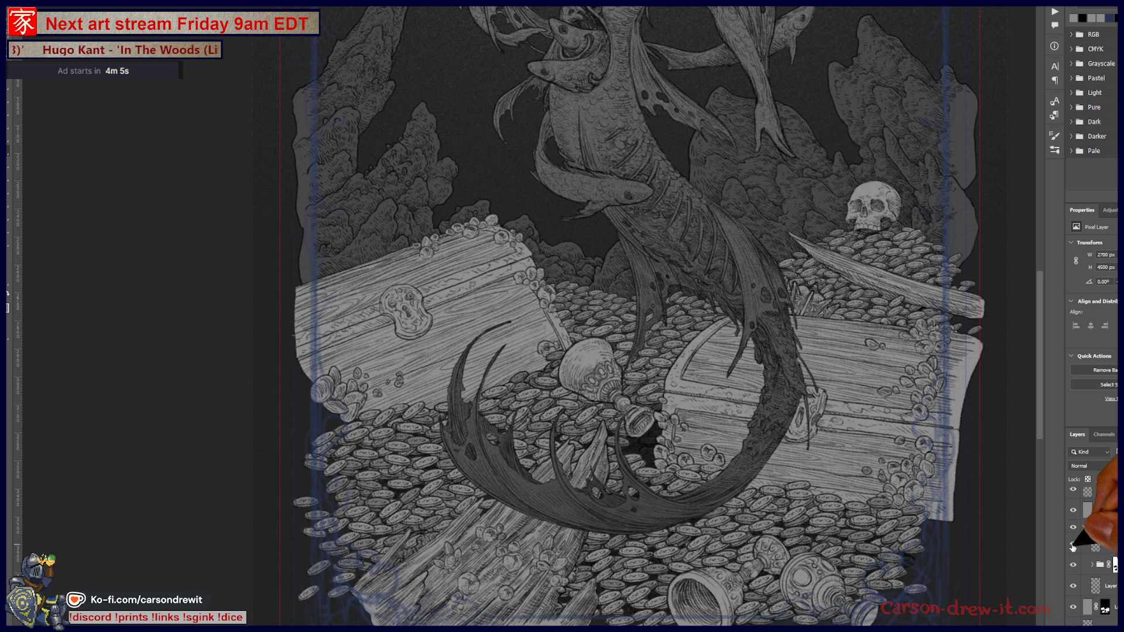
Select the masked group and marquee a rectangle over the lower coin pile and tail
{"action": "left_click", "coordinate": [1099, 565]}
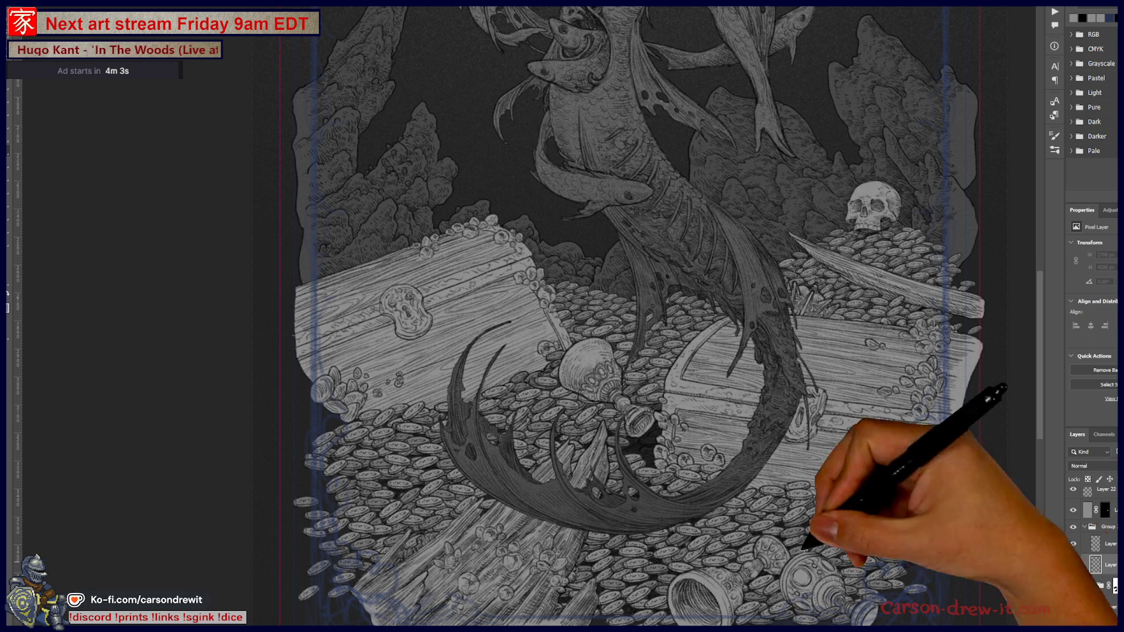
{"action": "key", "text": "ctrl+plus"}
{"action": "key", "text": "ctrl+plus"}
{"action": "key", "text": "ctrl+0"}
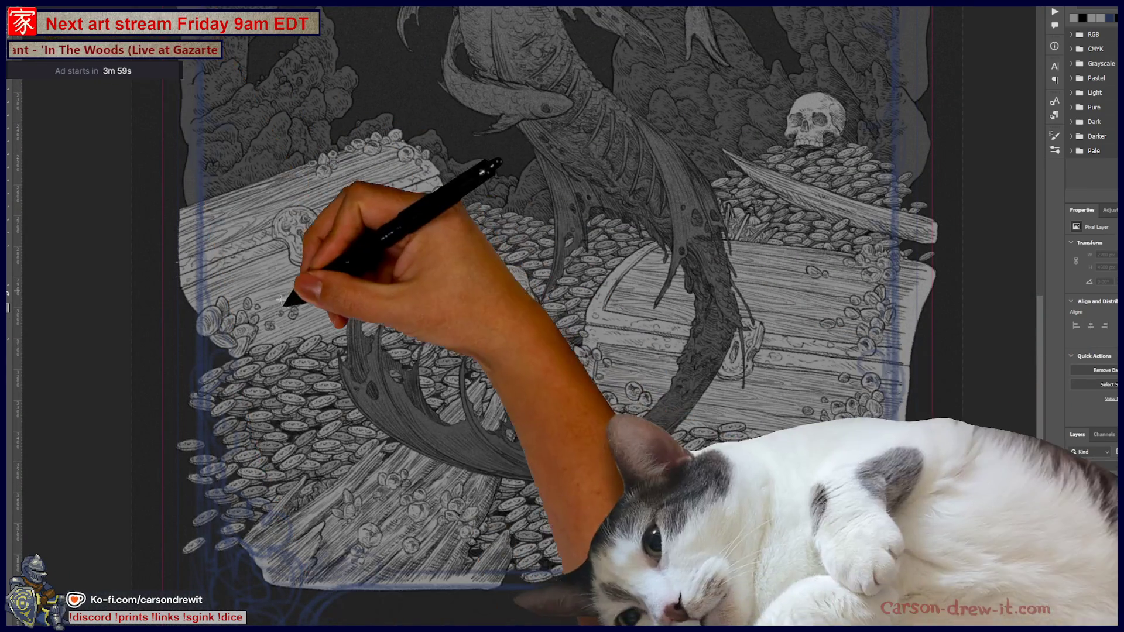
{"action": "left_click_drag", "start_coordinate": [206, 273], "coordinate": [884, 575]}
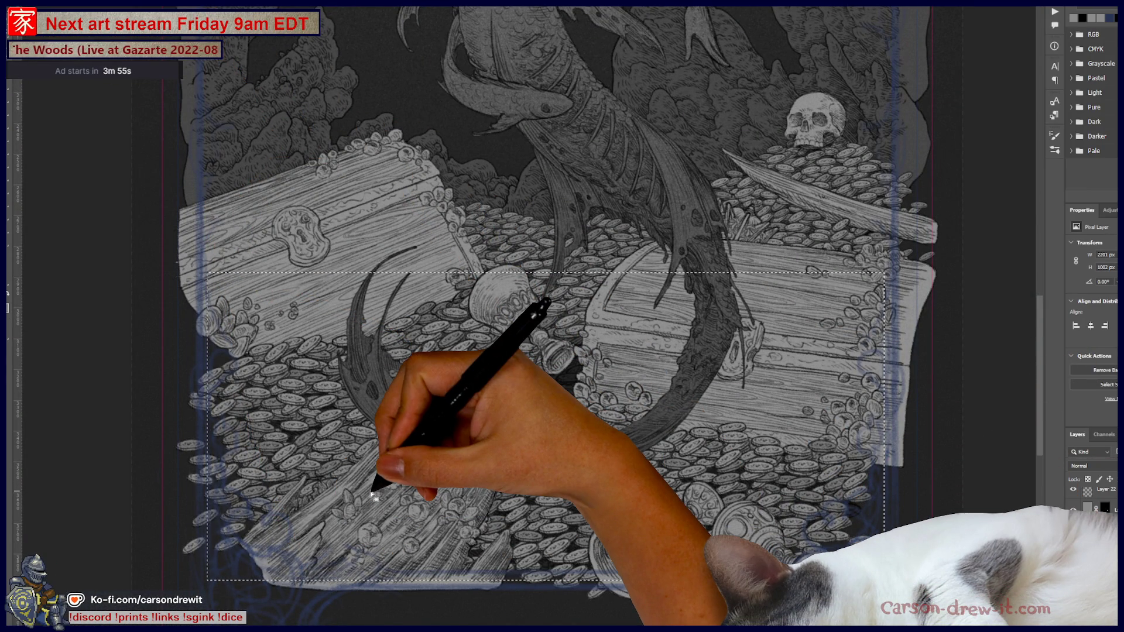
Delete and restore the selected coins and chests, then move a layer lower in the stack
{"action": "key", "text": "Delete"}
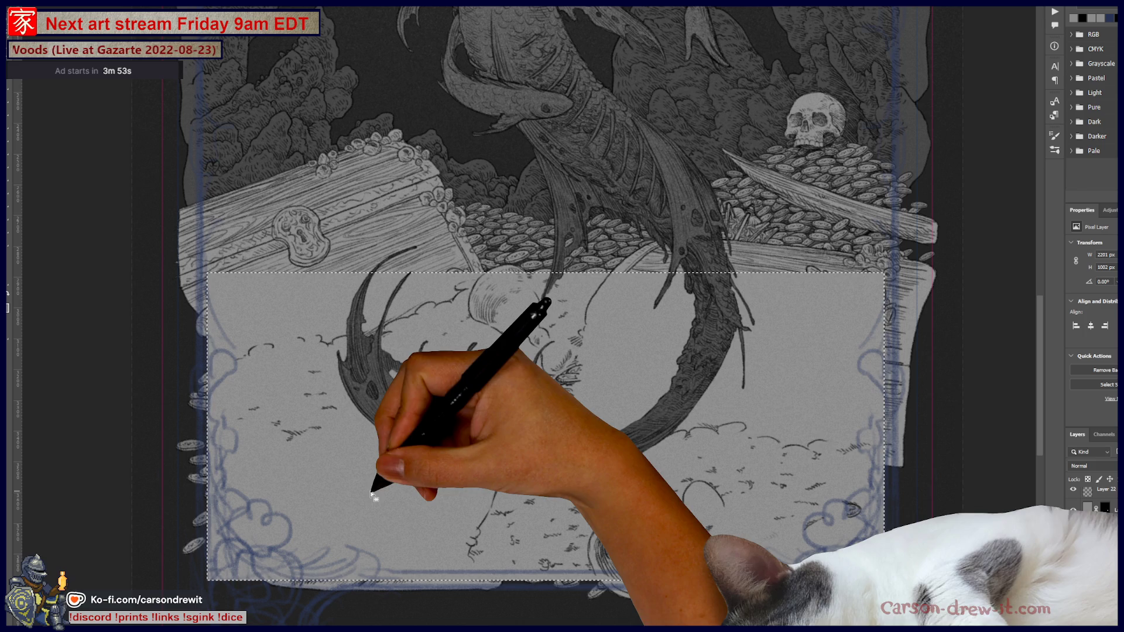
{"action": "key", "text": "ctrl+v"}
{"action": "key", "text": "ctrl+z"}
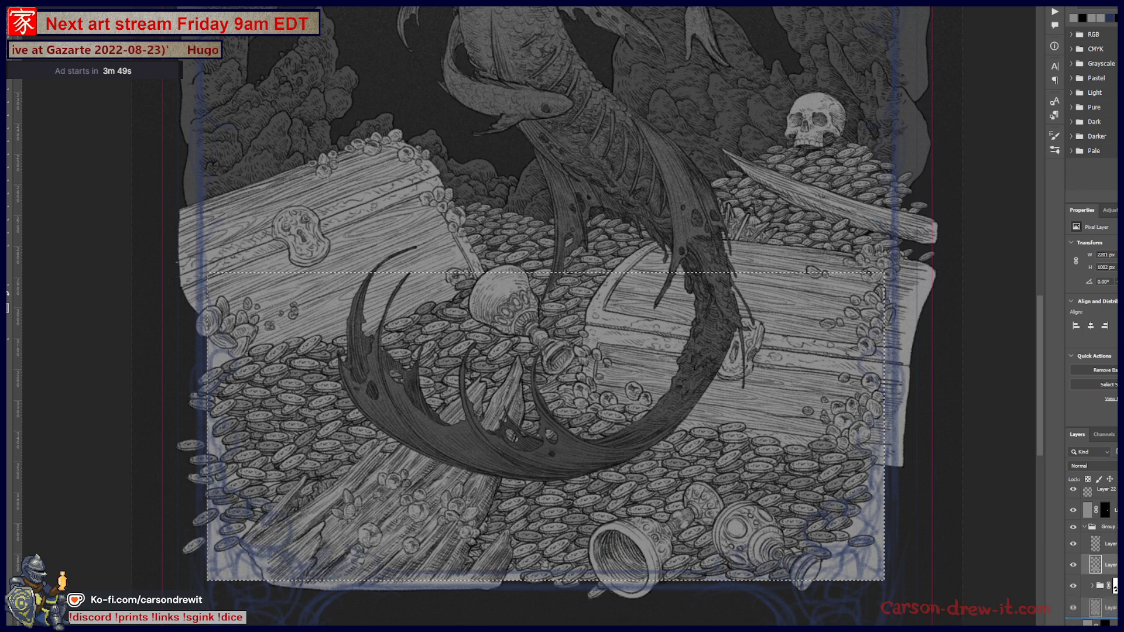
{"action": "scroll", "coordinate": [1094, 545], "scroll_direction": "down", "scroll_amount": 1}
{"action": "scroll", "coordinate": [1094, 544], "scroll_direction": "down", "scroll_amount": 2}
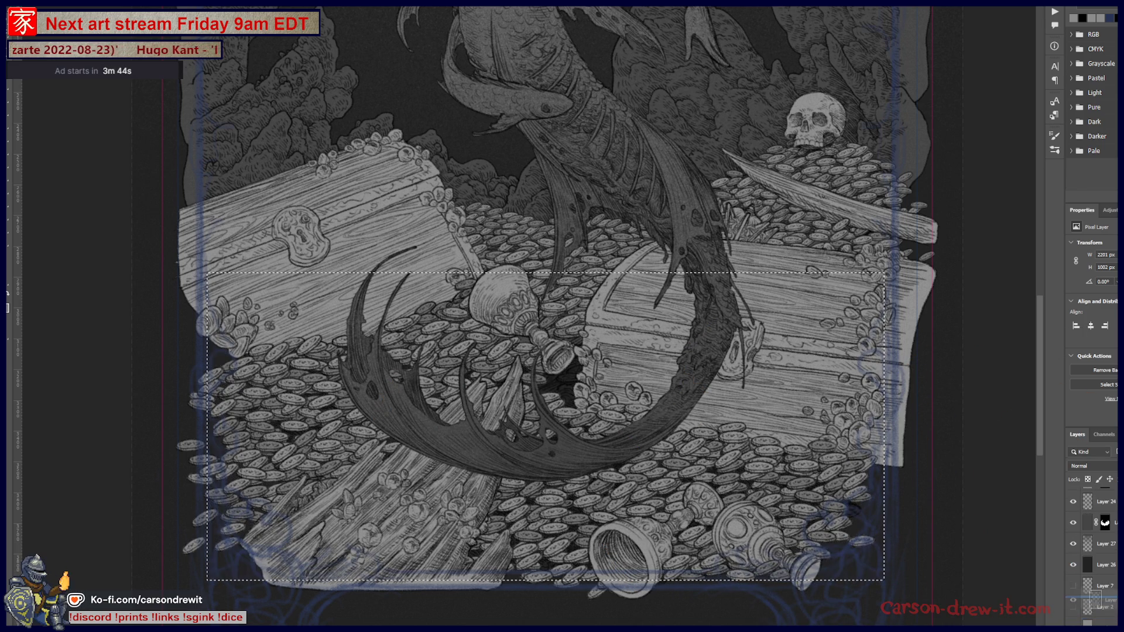
{"action": "left_click_drag", "start_coordinate": [1098, 522], "coordinate": [1099, 530]}
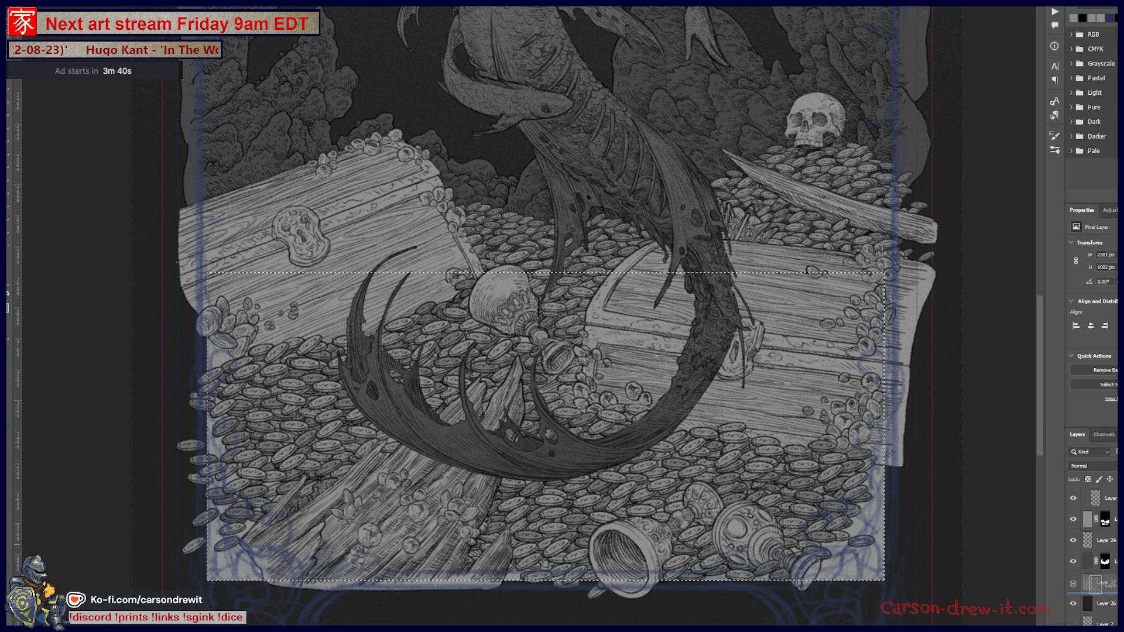
{"action": "left_click_drag", "start_coordinate": [1093, 578], "coordinate": [1093, 582]}
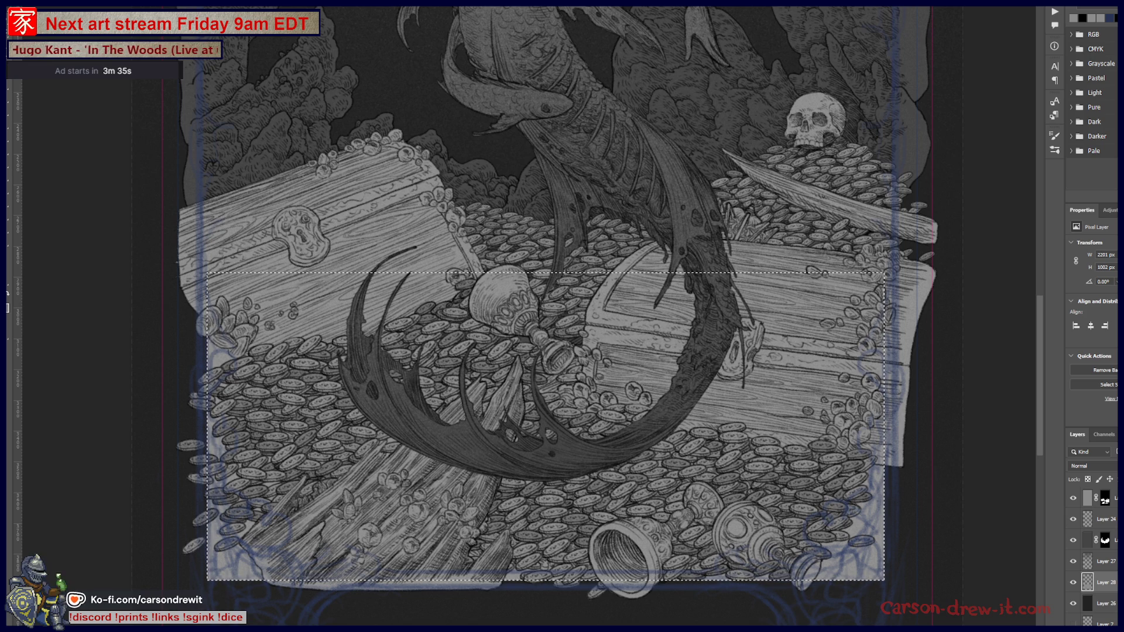
Darken the selected coin-pile area to about -17 Lightness and deselect
{"action": "key", "text": "ctrl+u"}
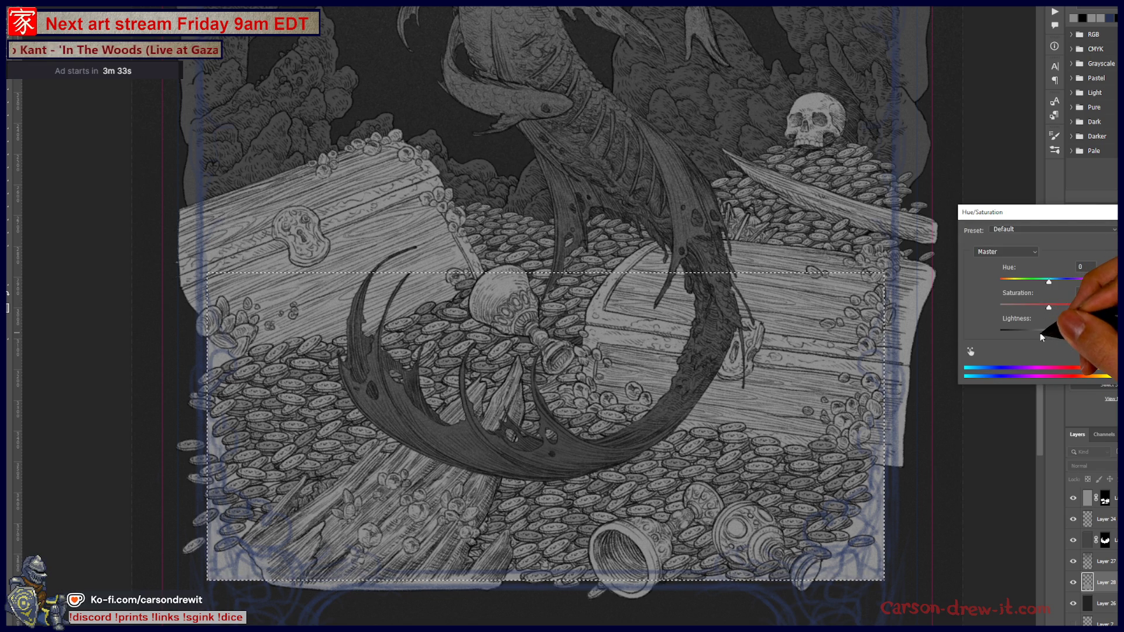
{"action": "left_click", "coordinate": [1040, 337]}
{"action": "left_click_drag", "start_coordinate": [1038, 334], "coordinate": [1044, 335]}
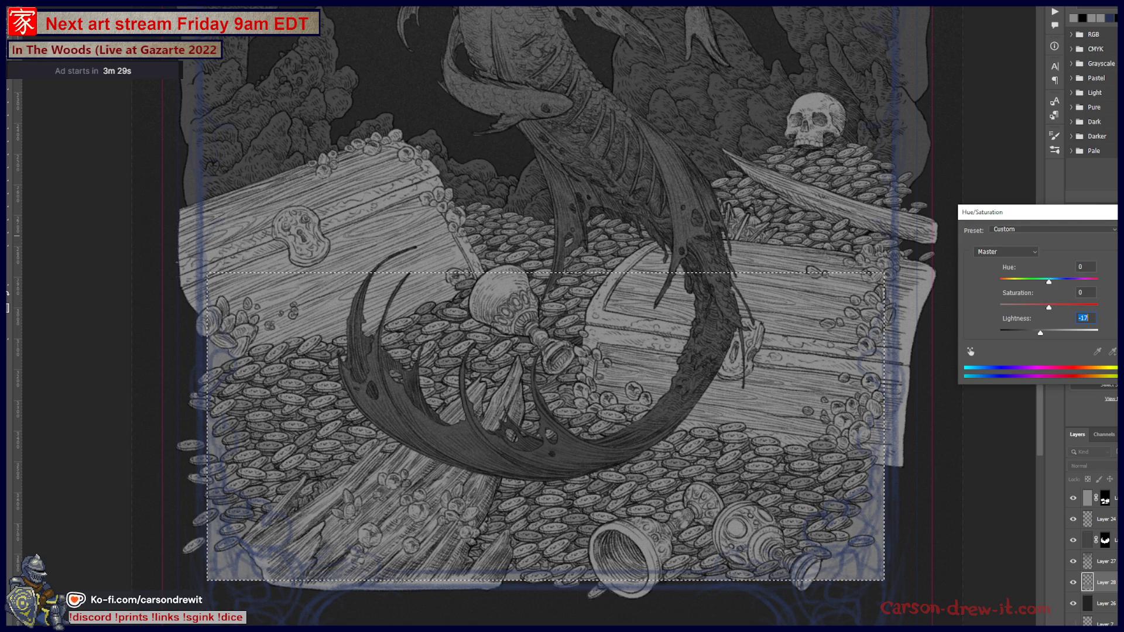
{"action": "key", "text": "Return"}
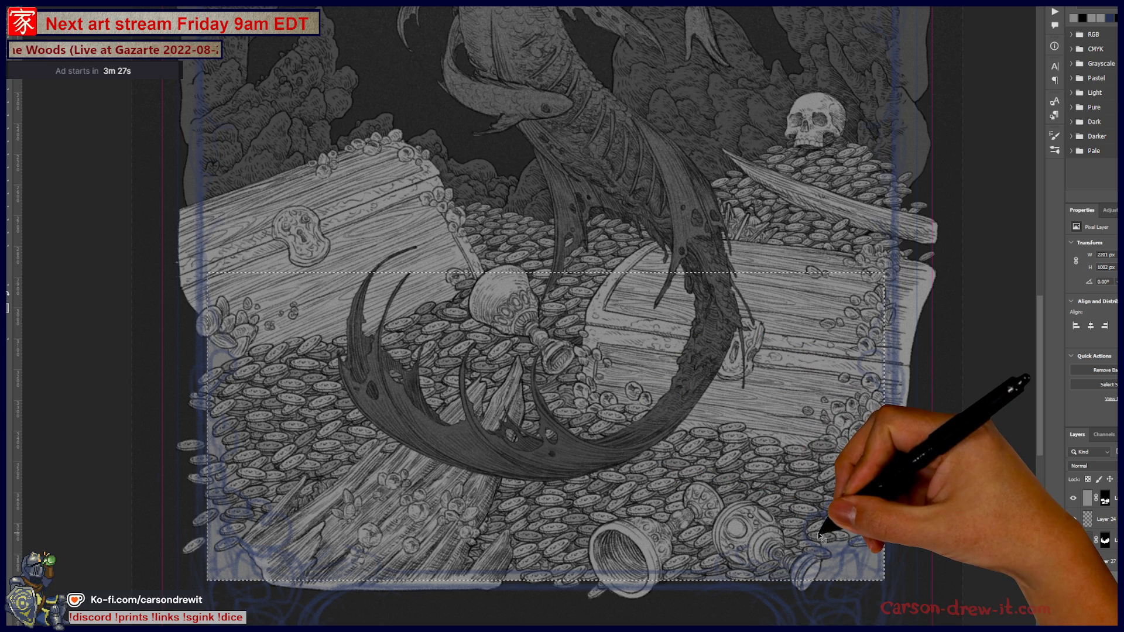
{"action": "key", "text": "ctrl+d"}
{"action": "key", "text": "ctrl+minus"}
{"action": "key", "text": "ctrl+minus"}
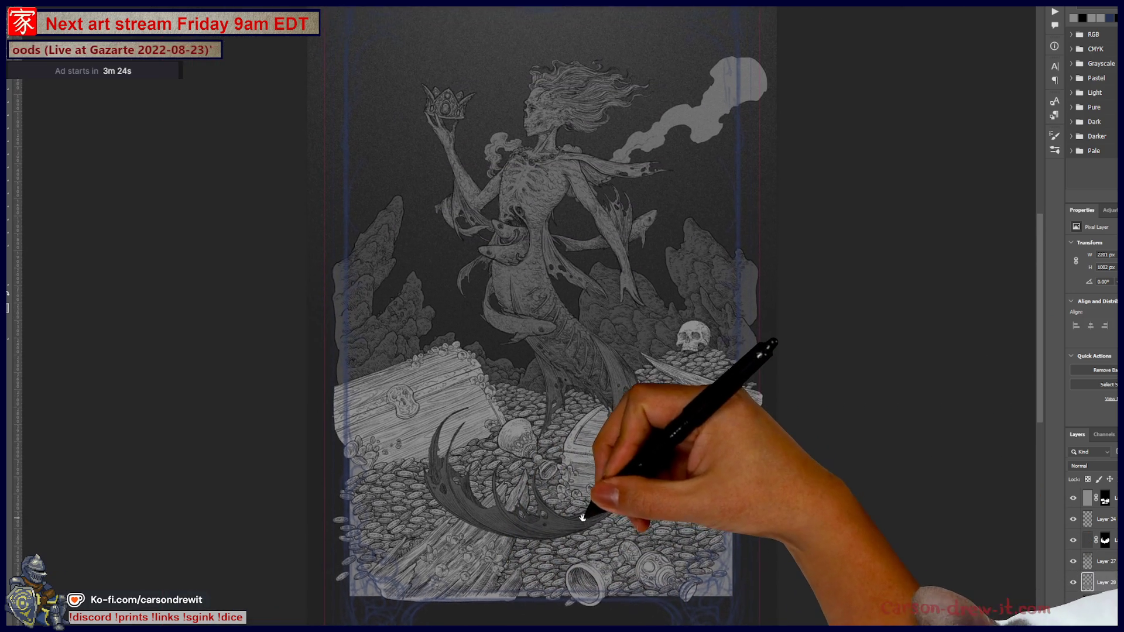
{"action": "left_click_drag", "start_coordinate": [544, 524], "coordinate": [567, 520]}
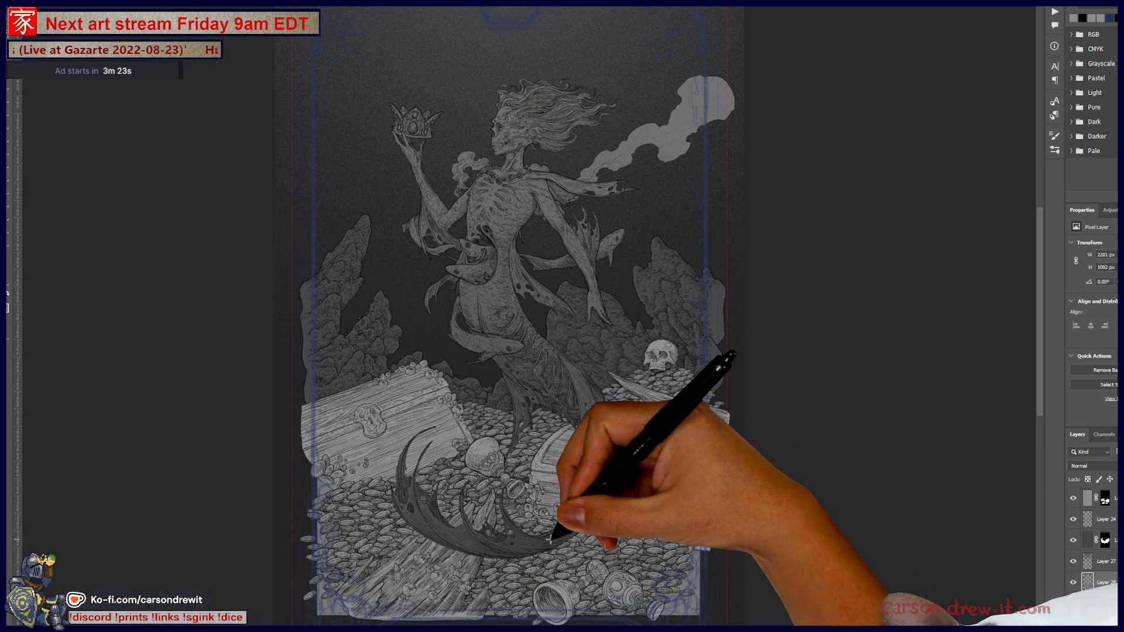
{"action": "left_click_drag", "start_coordinate": [595, 448], "coordinate": [613, 493]}
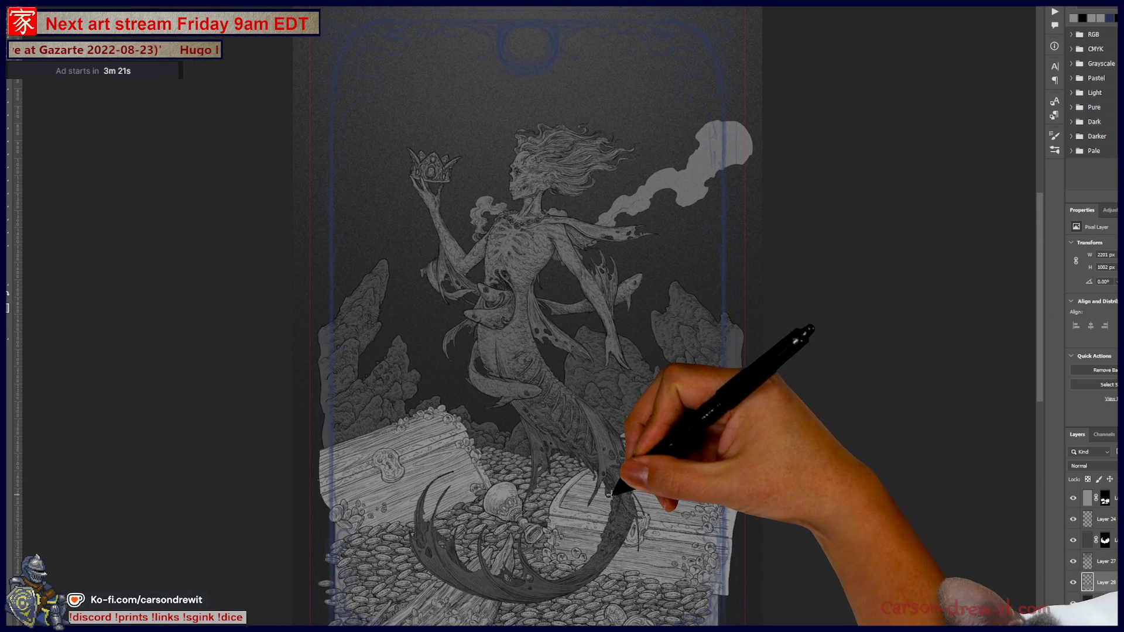
{"action": "key", "text": "ctrl+plus"}
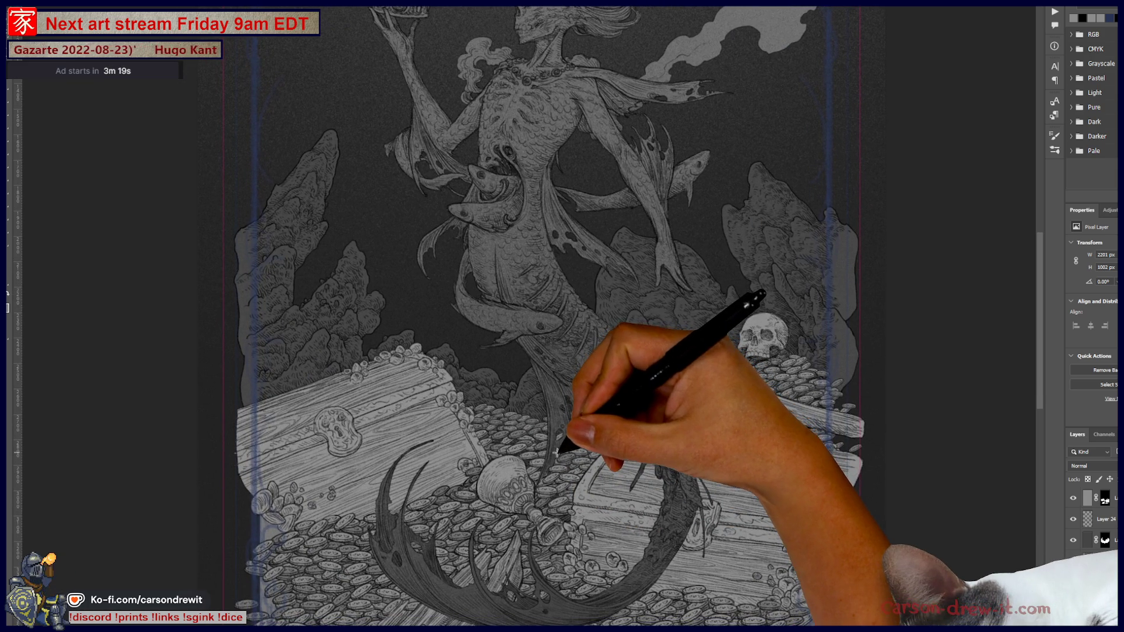
{"action": "mouse_move", "coordinate": [613, 288]}
{"action": "left_mouse_down"}
{"action": "mouse_move", "coordinate": [641, 293]}
{"action": "mouse_move", "coordinate": [640, 259]}
{"action": "left_mouse_up"}
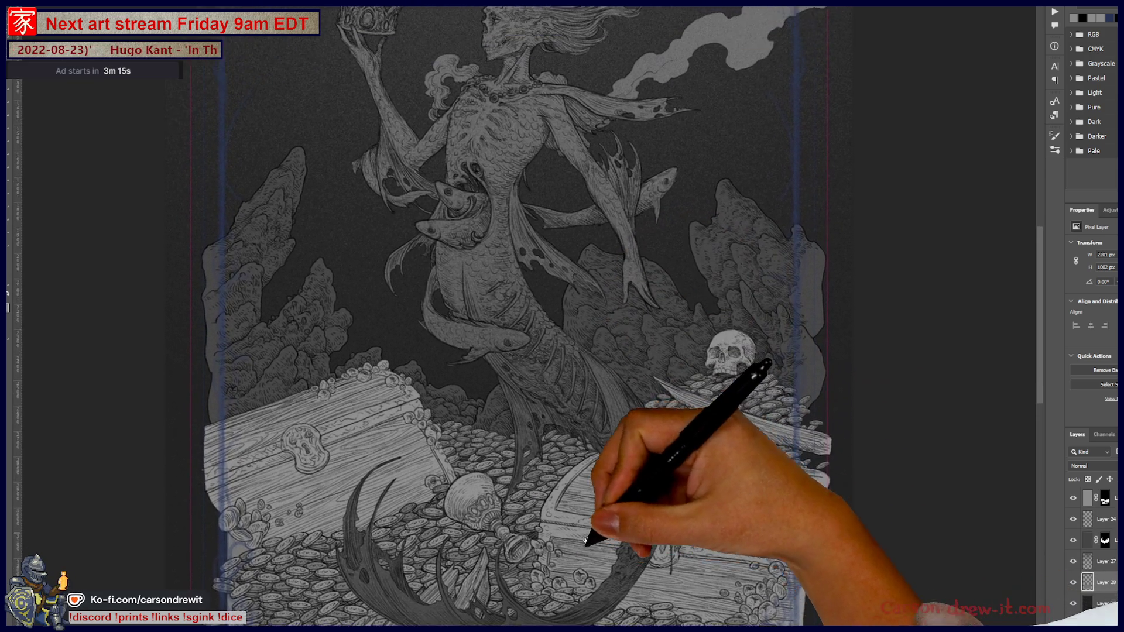
{"action": "mouse_move", "coordinate": [658, 465]}
{"action": "left_mouse_down"}
{"action": "mouse_move", "coordinate": [588, 573]}
{"action": "mouse_move", "coordinate": [627, 242]}
{"action": "left_mouse_up"}
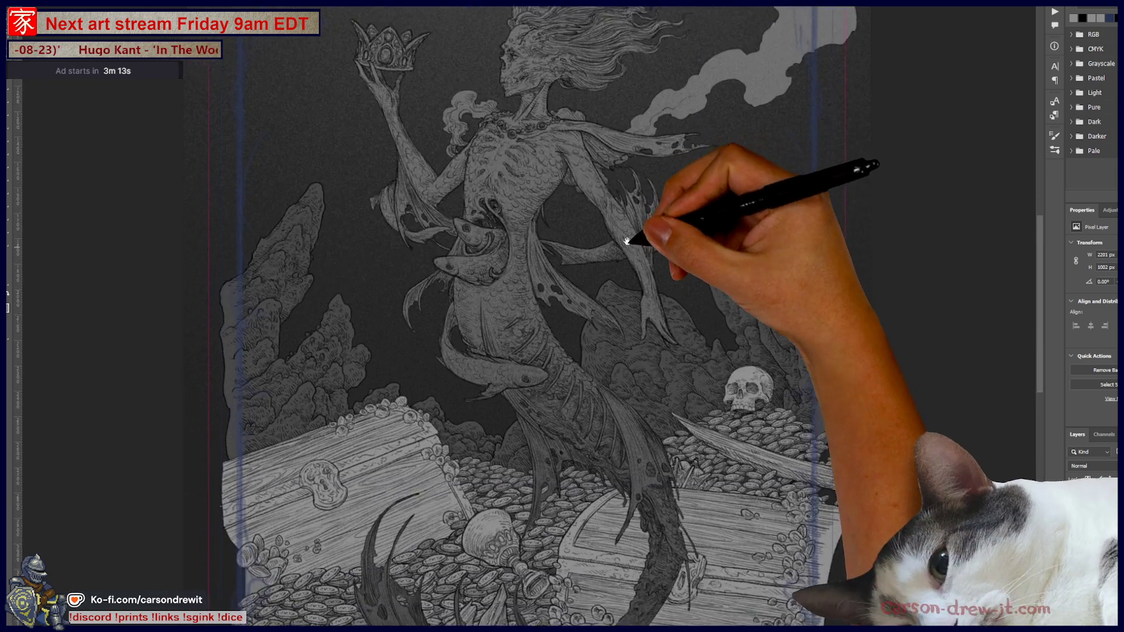
{"action": "mouse_move", "coordinate": [627, 241]}
{"action": "left_mouse_down"}
{"action": "mouse_move", "coordinate": [636, 339]}
{"action": "mouse_move", "coordinate": [555, 338]}
{"action": "left_mouse_up"}
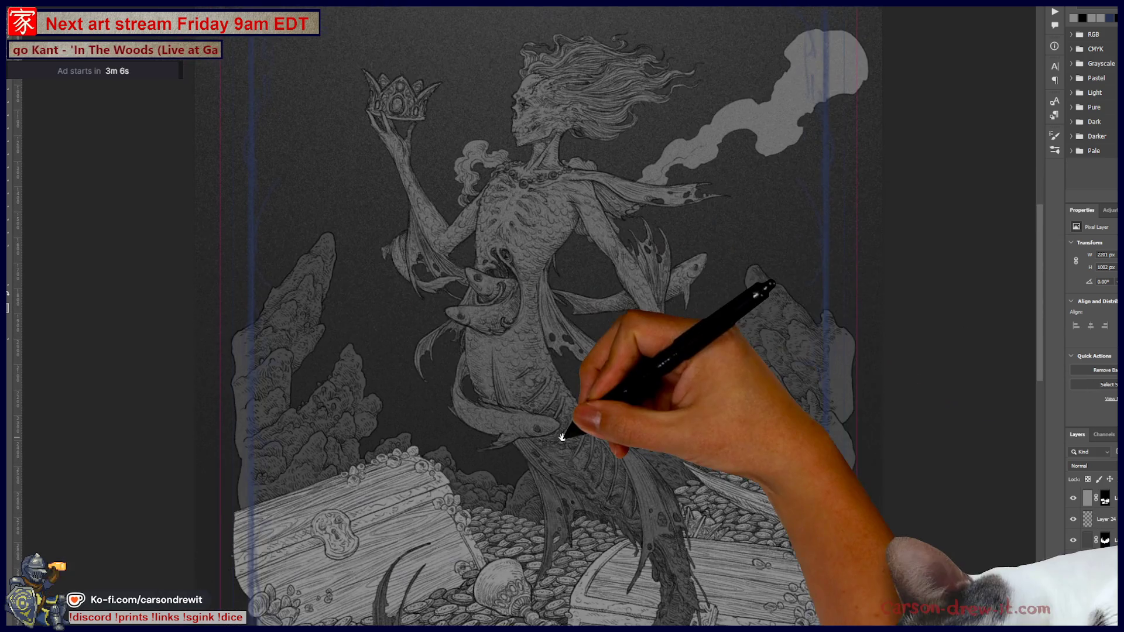
{"action": "left_click_drag", "start_coordinate": [555, 337], "coordinate": [595, 267]}
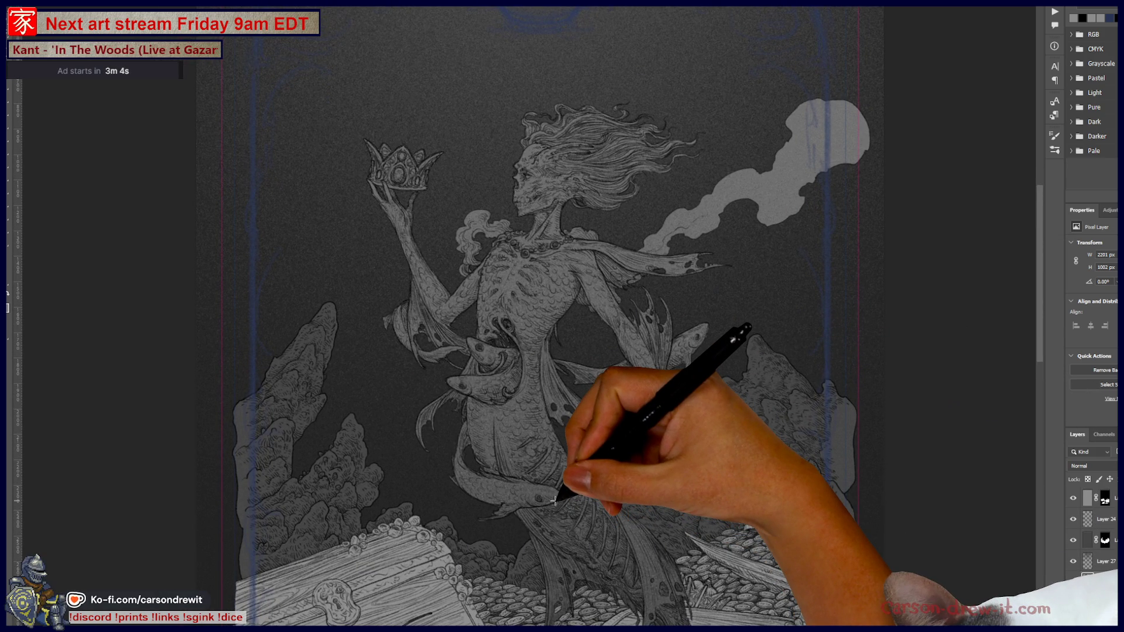
{"action": "left_click_drag", "start_coordinate": [556, 501], "coordinate": [595, 238]}
{"action": "scroll", "coordinate": [506, 402], "scroll_direction": "up", "scroll_amount": 3}
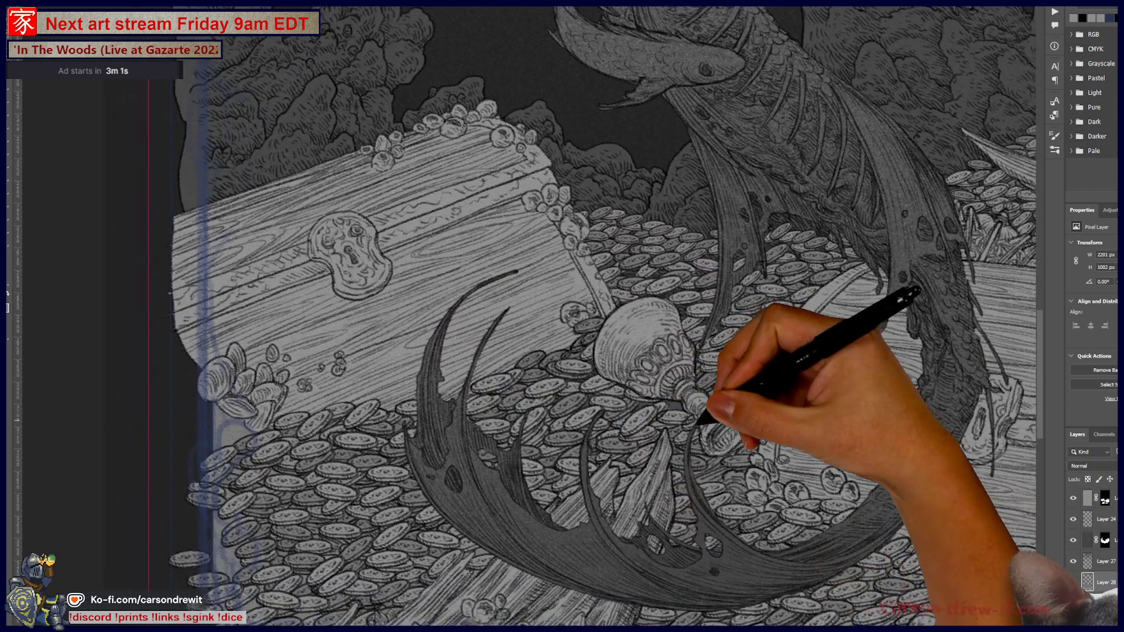
{"action": "left_click_drag", "start_coordinate": [506, 403], "coordinate": [440, 385]}
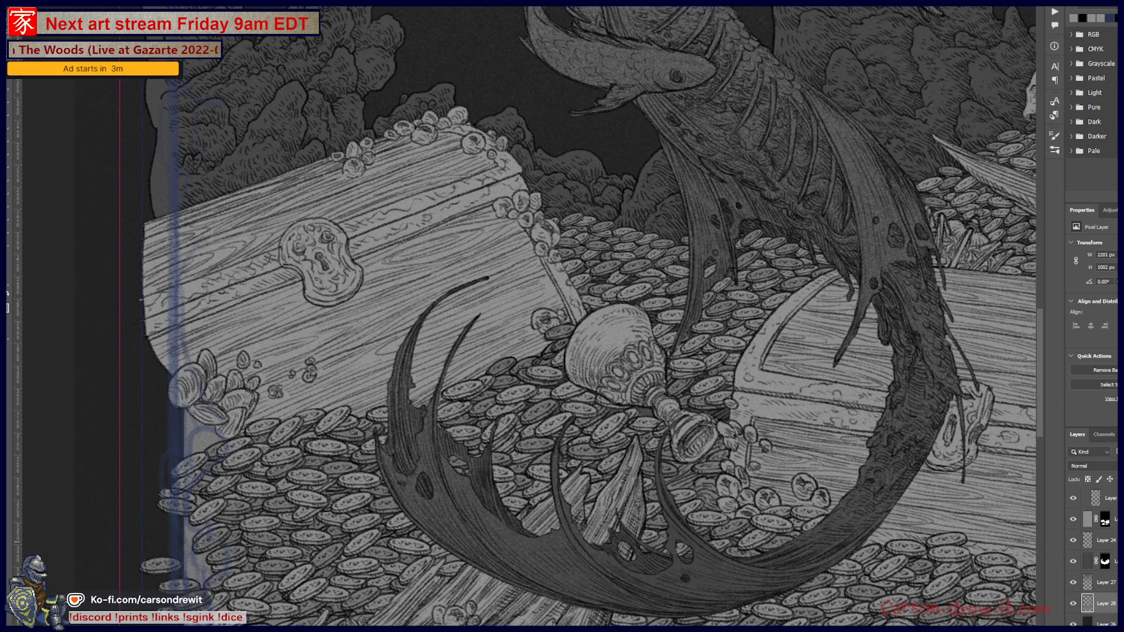
{"action": "left_click", "coordinate": [1073, 521]}
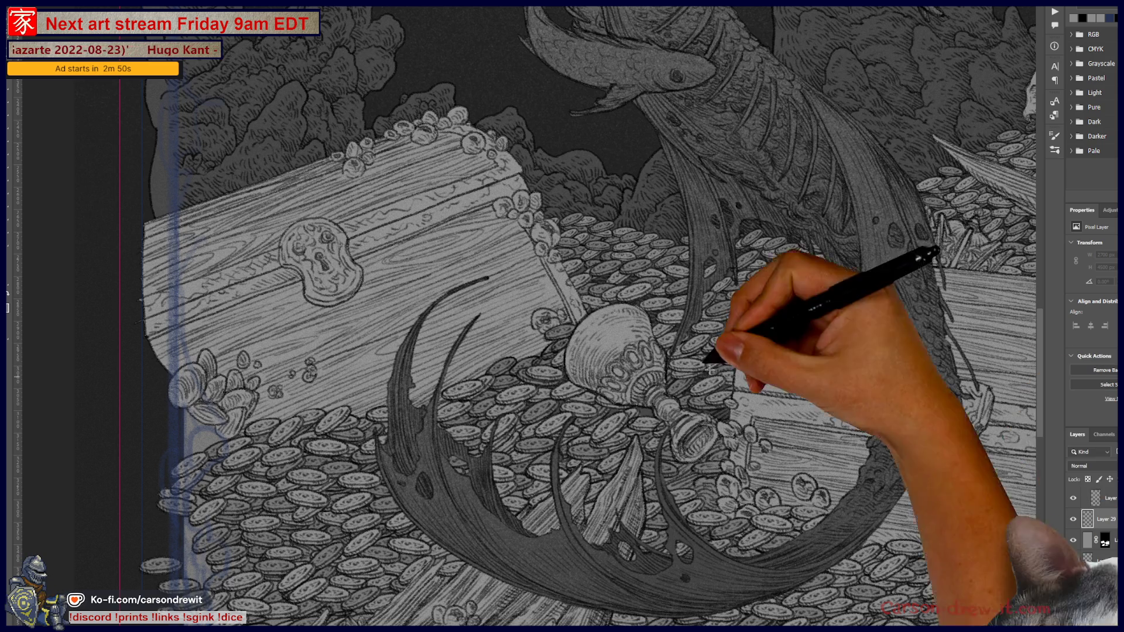
{"action": "mouse_move", "coordinate": [728, 138]}
{"action": "left_mouse_down"}
{"action": "mouse_move", "coordinate": [688, 504]}
{"action": "mouse_move", "coordinate": [677, 414]}
{"action": "mouse_move", "coordinate": [645, 314]}
{"action": "mouse_move", "coordinate": [659, 258]}
{"action": "mouse_move", "coordinate": [680, 444]}
{"action": "left_mouse_up"}
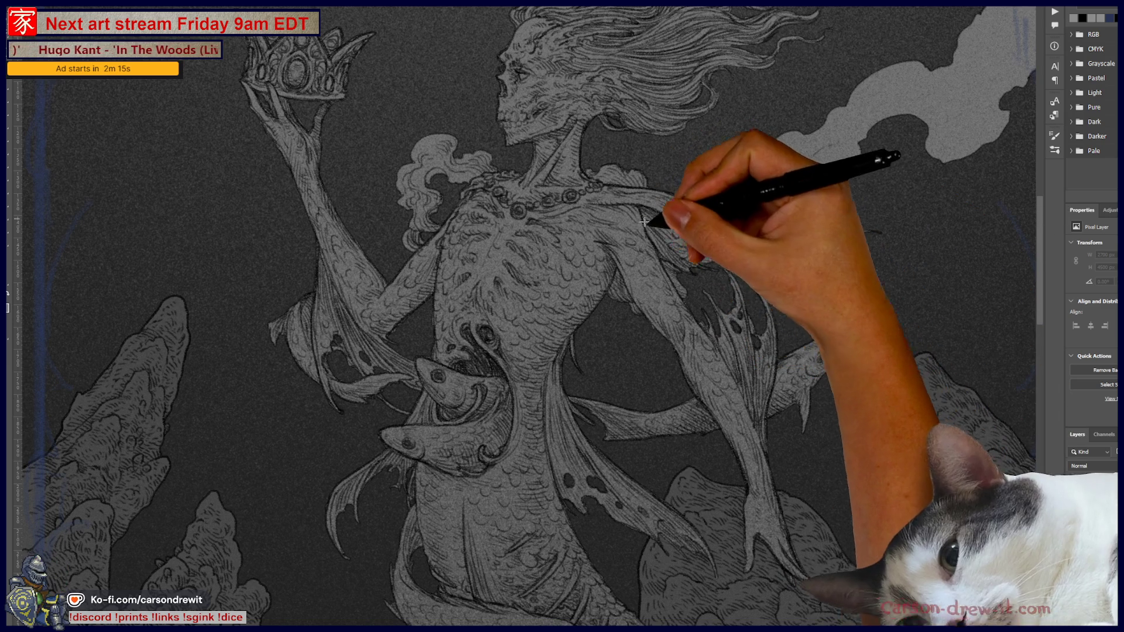
Shrink the brush for fine detail on the torso and show the History panel
{"action": "key", "text": "ctrl+0"}
{"action": "scroll", "coordinate": [670, 277], "scroll_direction": "up", "scroll_amount": 3}
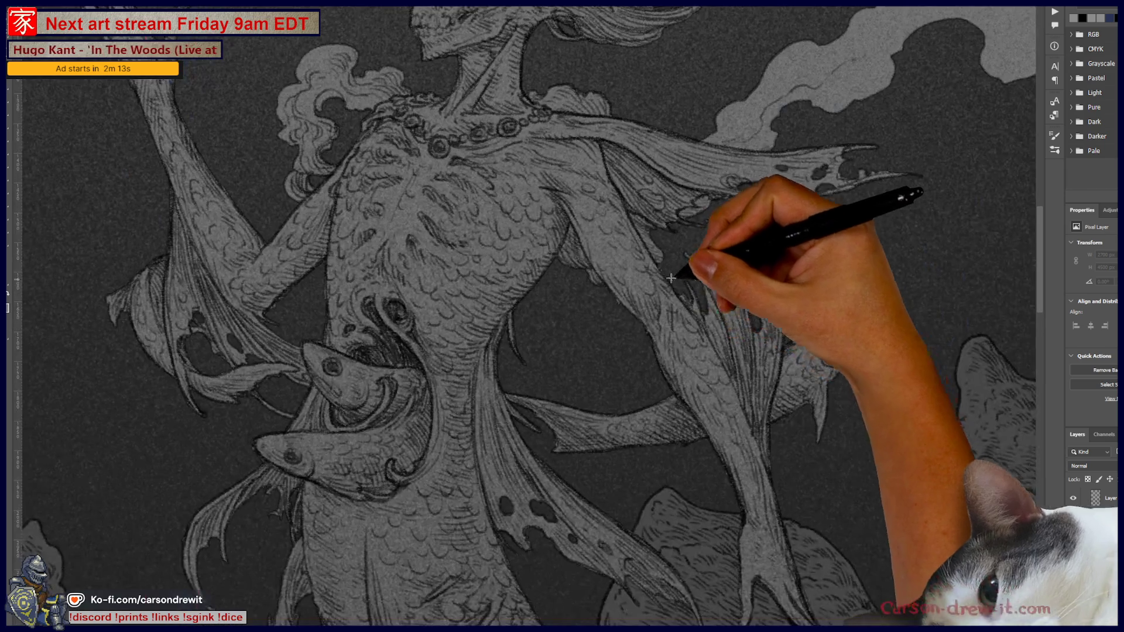
{"action": "scroll", "coordinate": [671, 278], "scroll_direction": "up", "scroll_amount": 2}
{"action": "scroll", "coordinate": [665, 325], "scroll_direction": "up", "scroll_amount": 3}
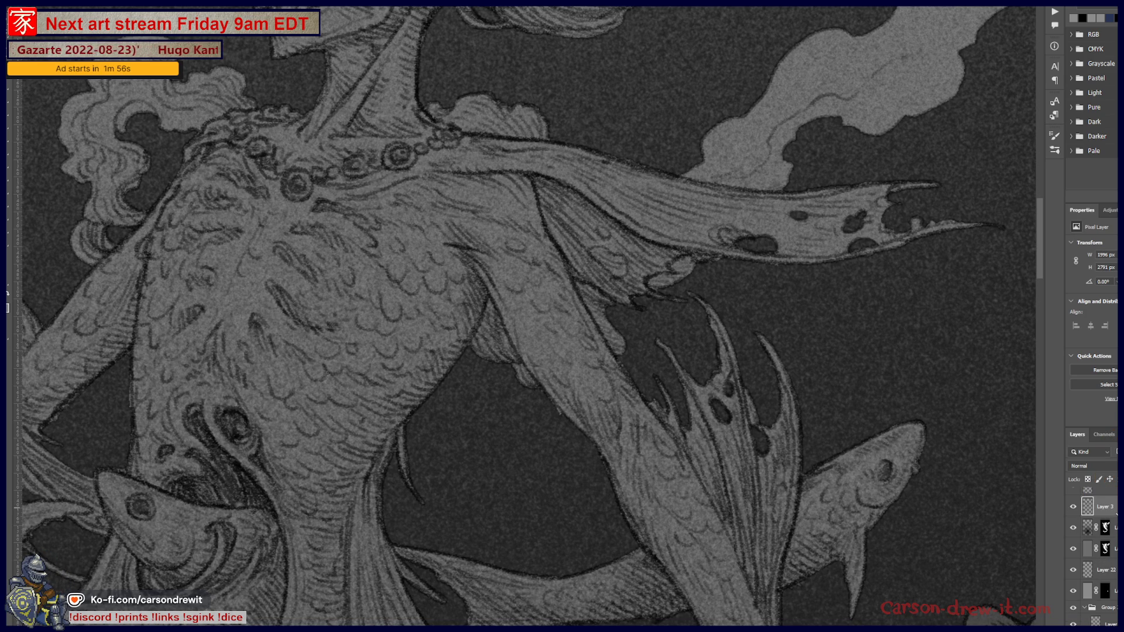
{"action": "scroll", "coordinate": [627, 343], "scroll_direction": "up", "scroll_amount": 2}
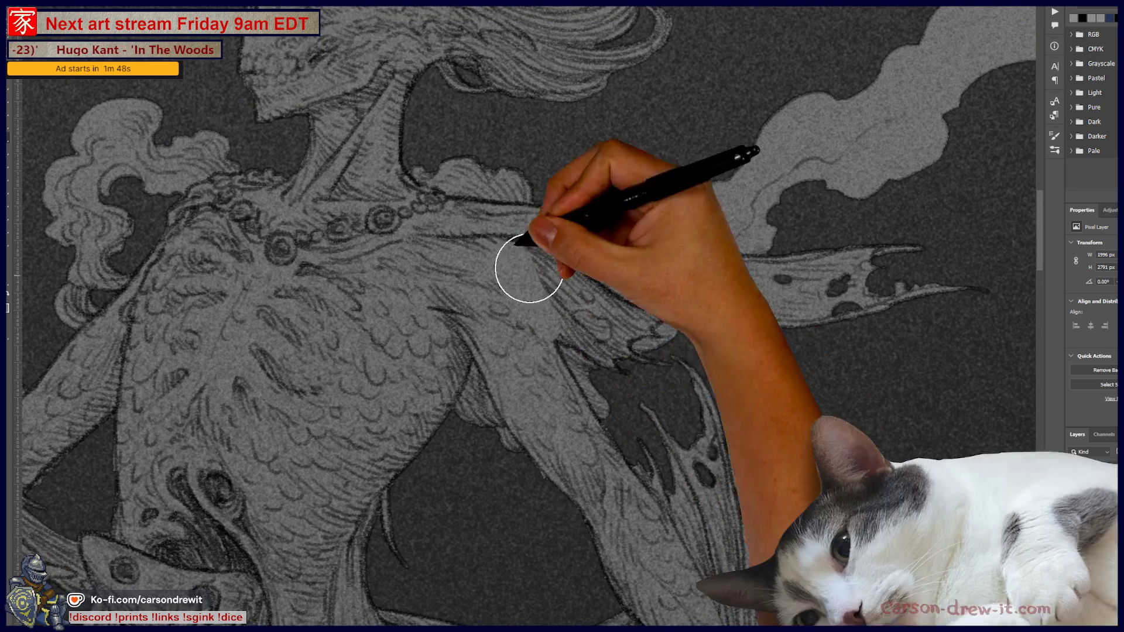
{"action": "key", "text": "bracketleft"}
{"action": "key", "text": "bracketleft"}
{"action": "key", "text": "bracketleft"}
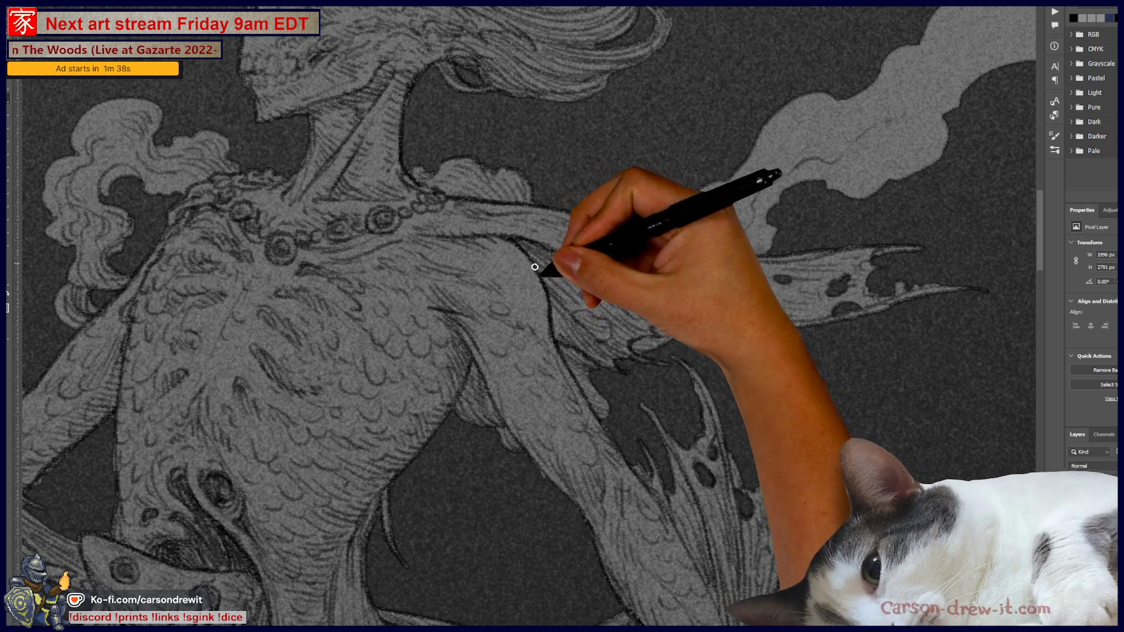
{"action": "scroll", "coordinate": [727, 517], "scroll_direction": "down", "scroll_amount": 2}
{"action": "scroll", "coordinate": [405, 413], "scroll_direction": "down", "scroll_amount": 2}
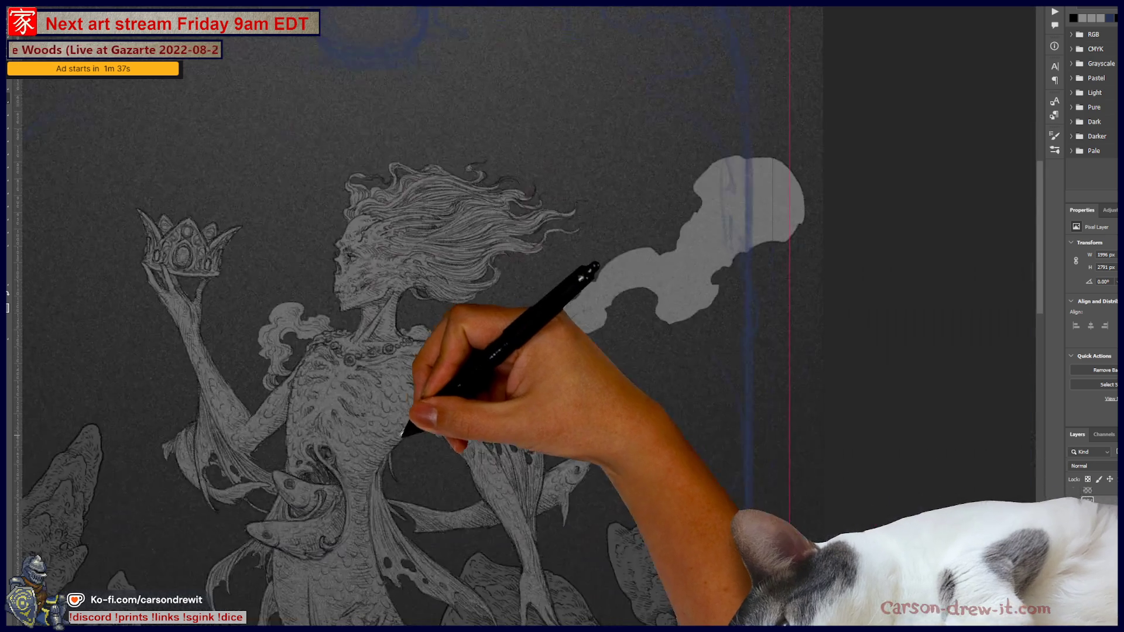
{"action": "scroll", "coordinate": [440, 396], "scroll_direction": "up", "scroll_amount": 1}
{"action": "scroll", "coordinate": [441, 400], "scroll_direction": "up", "scroll_amount": 1}
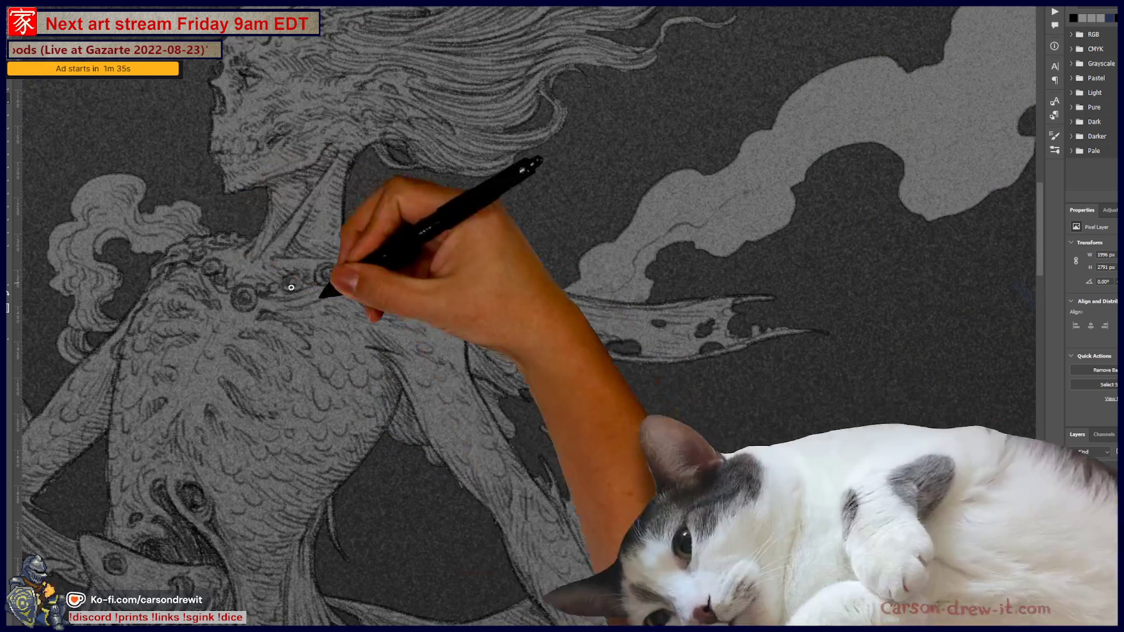
{"action": "scroll", "coordinate": [334, 258], "scroll_direction": "up", "scroll_amount": 1}
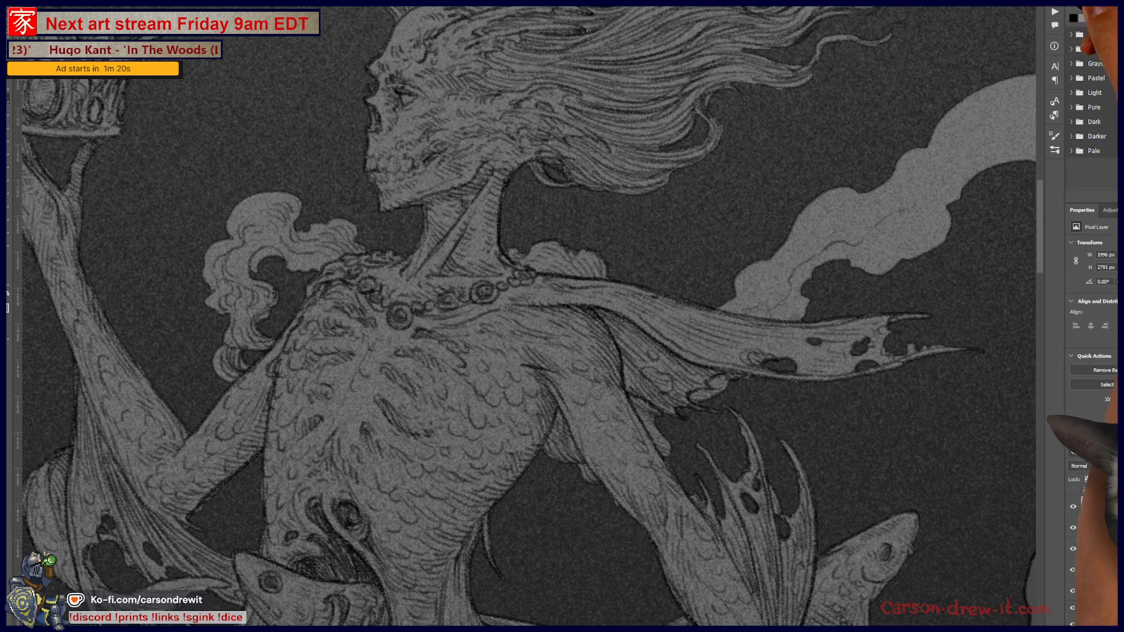
{"action": "left_click", "coordinate": [1055, 25]}
{"action": "scroll", "coordinate": [995, 191], "scroll_direction": "up", "scroll_amount": 10}
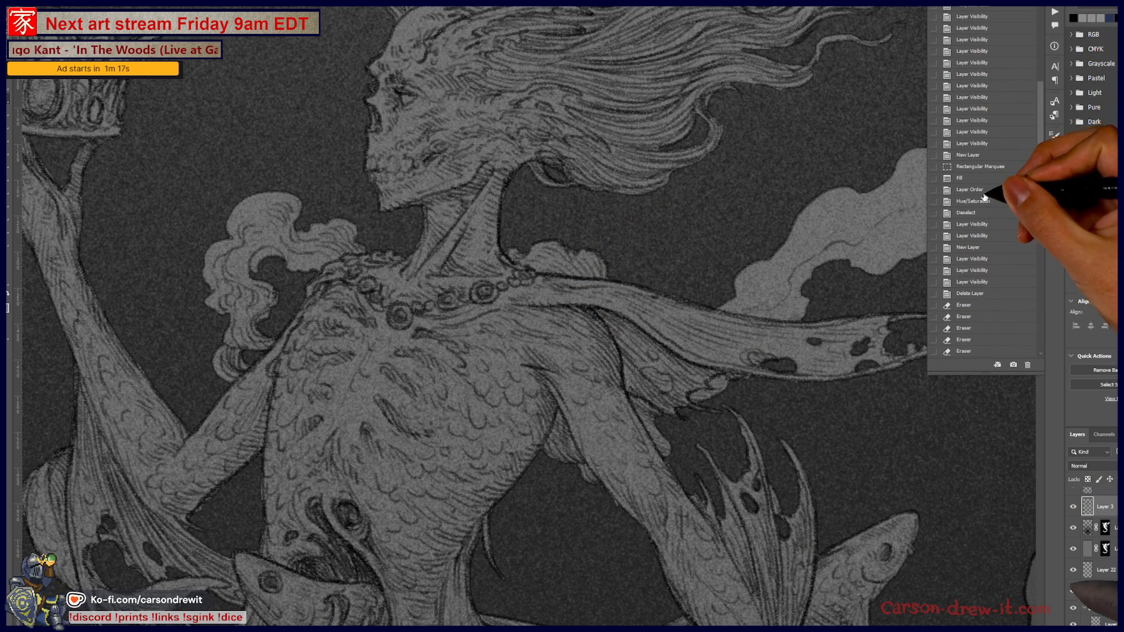
{"action": "left_click", "coordinate": [975, 270]}
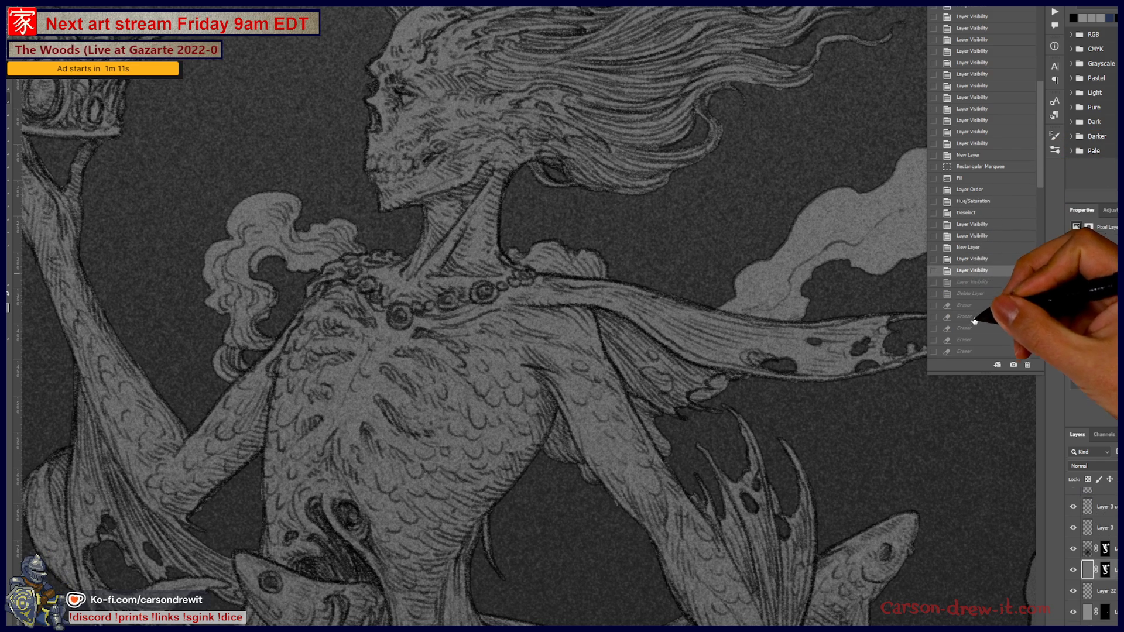
{"action": "scroll", "coordinate": [979, 321], "scroll_direction": "down", "scroll_amount": 5}
{"action": "scroll", "coordinate": [984, 326], "scroll_direction": "down", "scroll_amount": 5}
{"action": "scroll", "coordinate": [987, 337], "scroll_direction": "down", "scroll_amount": 5}
{"action": "left_click", "coordinate": [987, 352]}
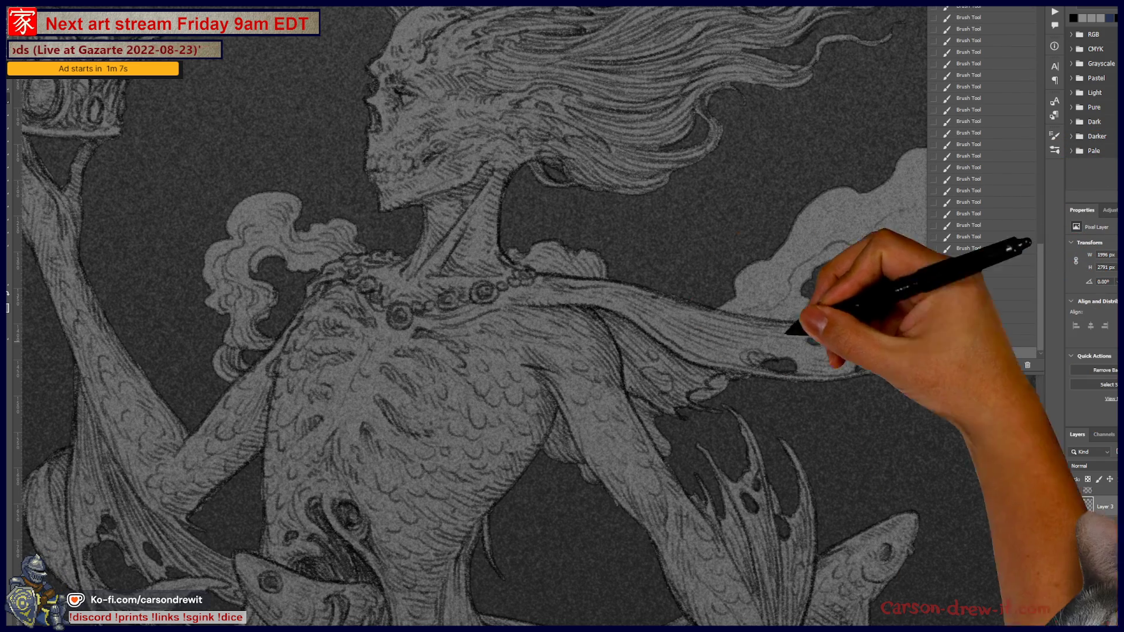
{"action": "scroll", "coordinate": [528, 274], "scroll_direction": "down", "scroll_amount": 2}
{"action": "scroll", "coordinate": [528, 274], "scroll_direction": "down", "scroll_amount": 2}
{"action": "scroll", "coordinate": [529, 275], "scroll_direction": "down", "scroll_amount": 2}
{"action": "scroll", "coordinate": [528, 274], "scroll_direction": "down", "scroll_amount": 2}
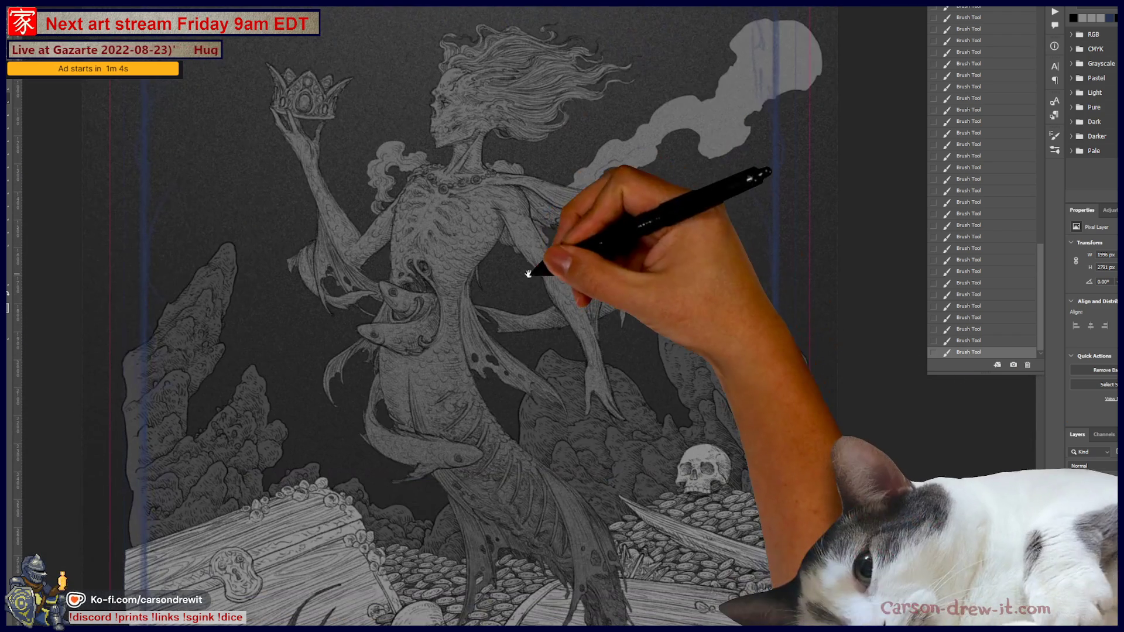
{"action": "left_click_drag", "start_coordinate": [648, 283], "coordinate": [658, 356]}
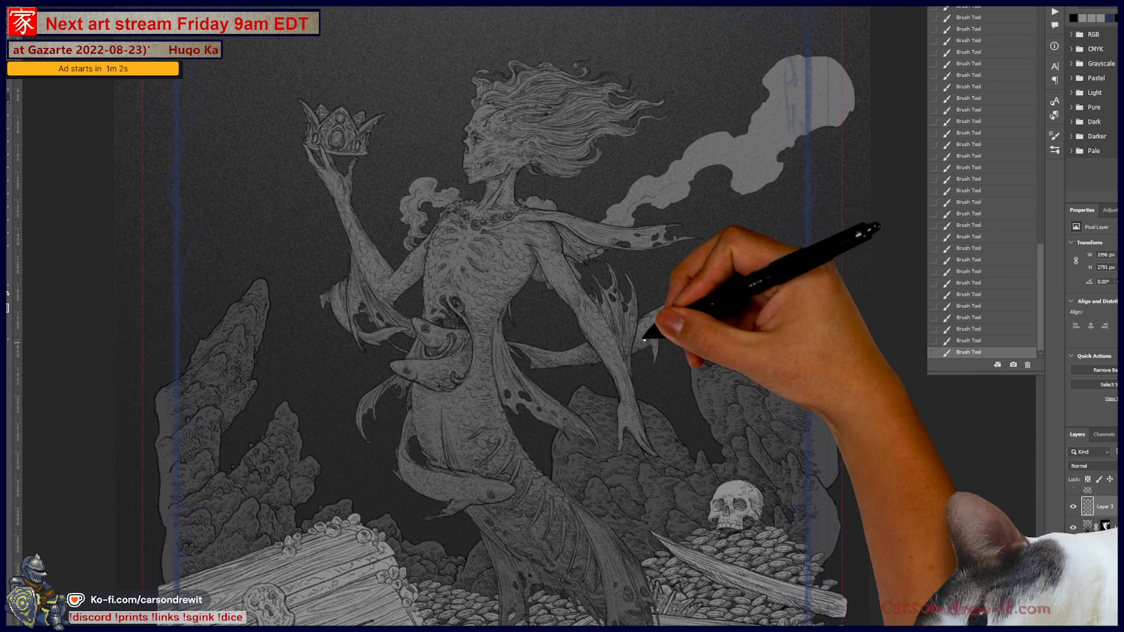
{"action": "scroll", "coordinate": [651, 321], "scroll_direction": "up", "scroll_amount": 2}
{"action": "scroll", "coordinate": [655, 307], "scroll_direction": "up", "scroll_amount": 2}
{"action": "mouse_move", "coordinate": [654, 307]}
{"action": "left_mouse_down"}
{"action": "mouse_move", "coordinate": [647, 432]}
{"action": "mouse_move", "coordinate": [622, 469]}
{"action": "mouse_move", "coordinate": [574, 473]}
{"action": "left_mouse_up"}
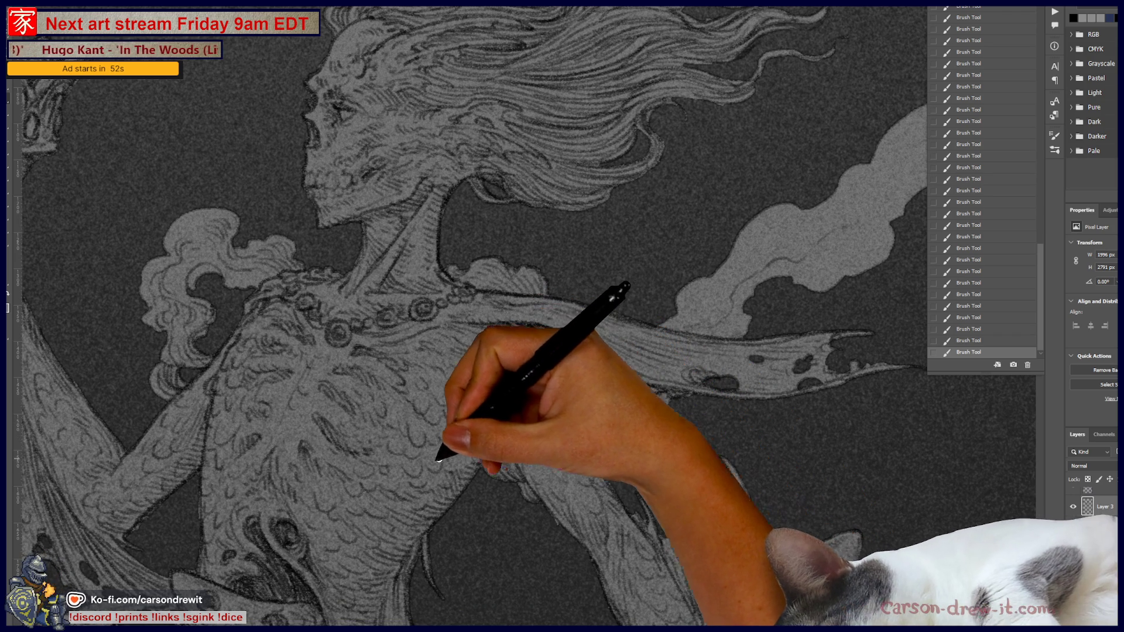
{"action": "key", "text": "ctrl+minus"}
{"action": "key", "text": "ctrl+minus"}
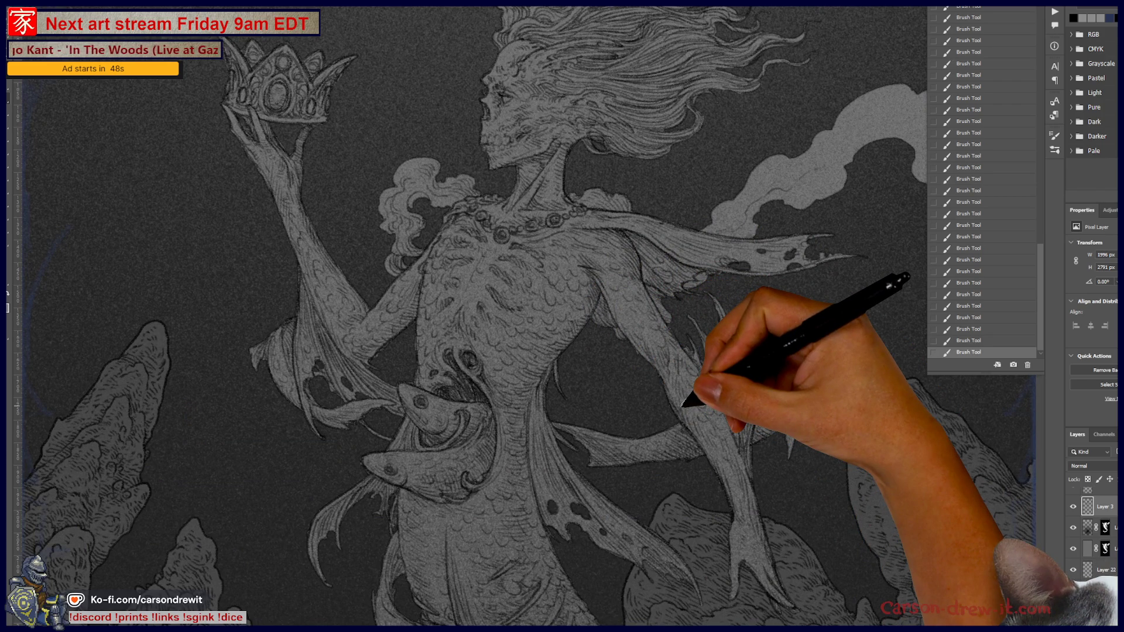
{"action": "key", "text": "ctrl+plus"}
{"action": "key", "text": "ctrl+plus"}
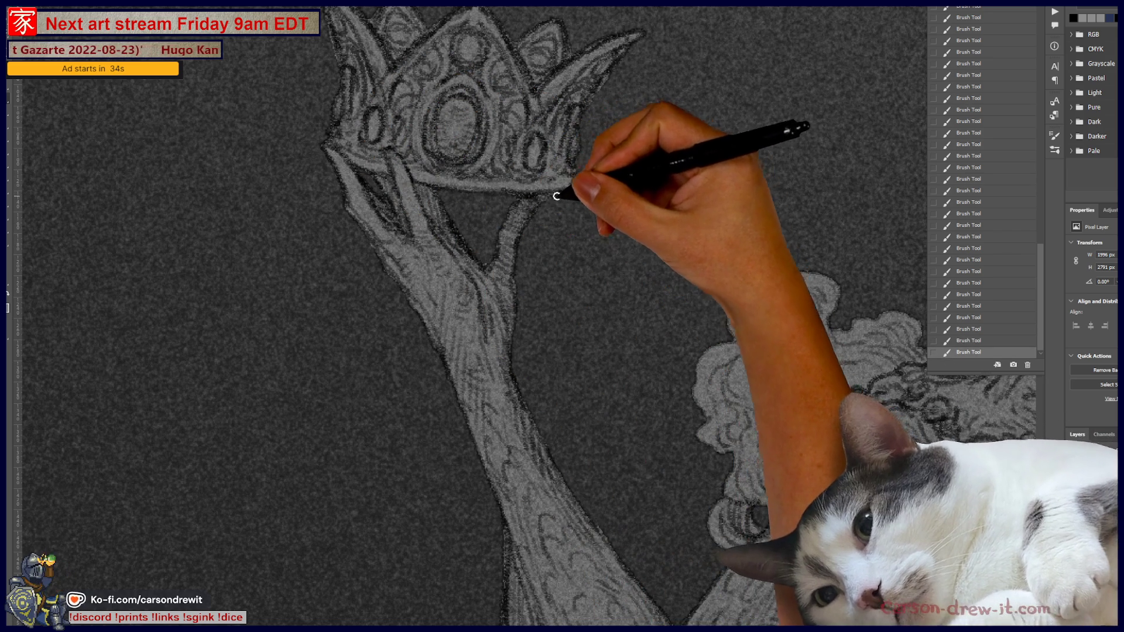
{"action": "scroll", "coordinate": [609, 371], "scroll_direction": "down", "scroll_amount": 3}
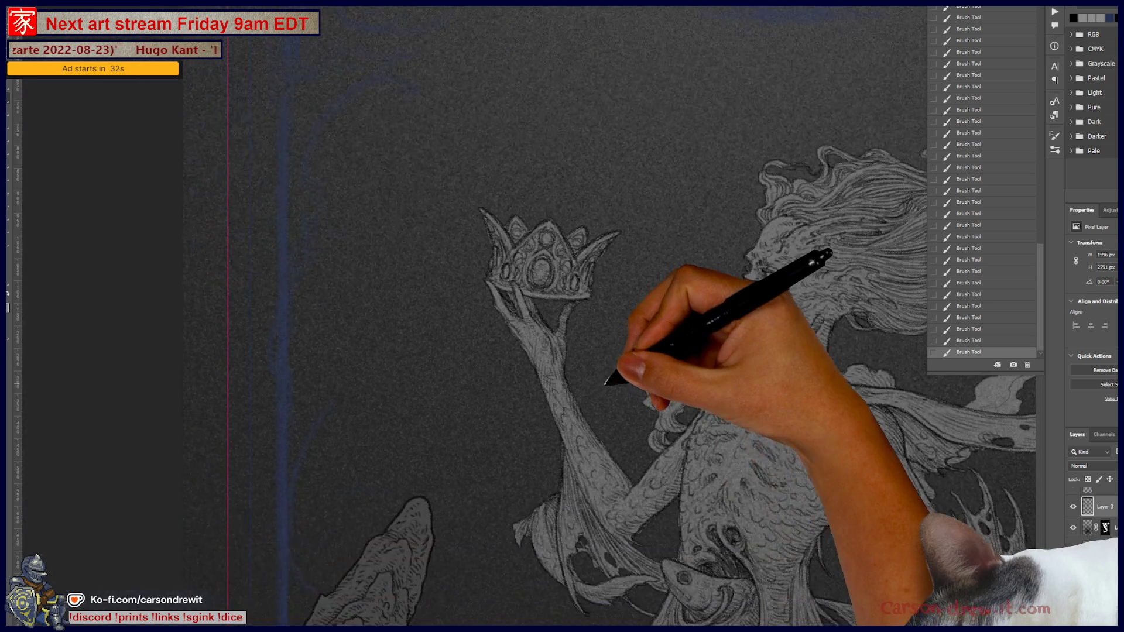
{"action": "scroll", "coordinate": [606, 382], "scroll_direction": "down", "scroll_amount": 3}
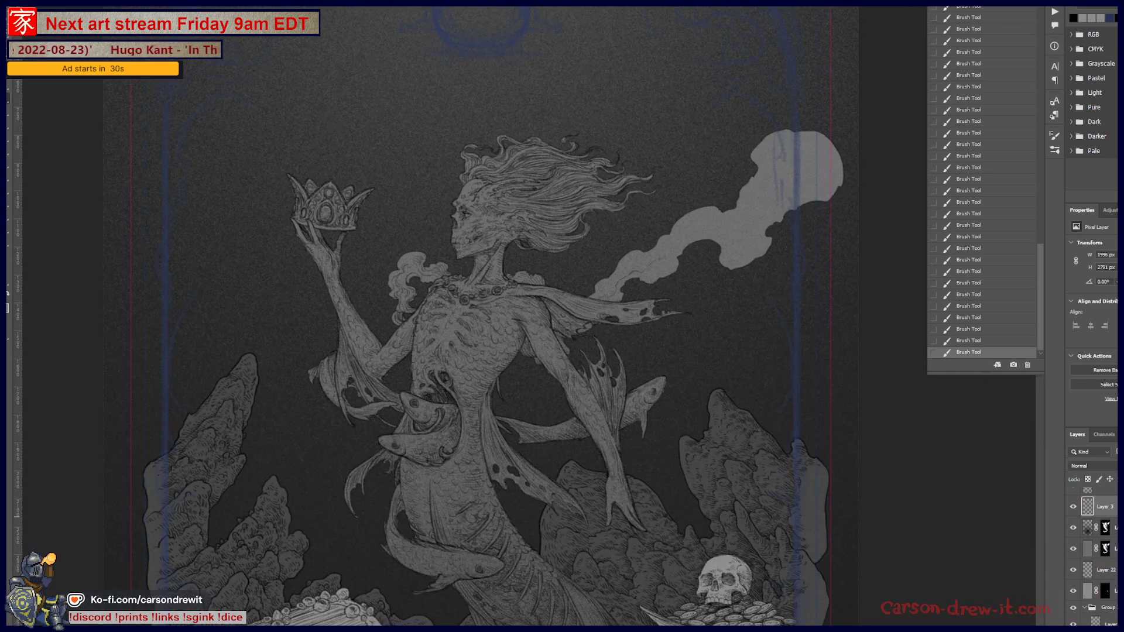
Duplicate Layer 3 with Ctrl+J and drop the copy's opacity to 55% to lighten the linework
{"action": "key", "text": "ctrl+j"}
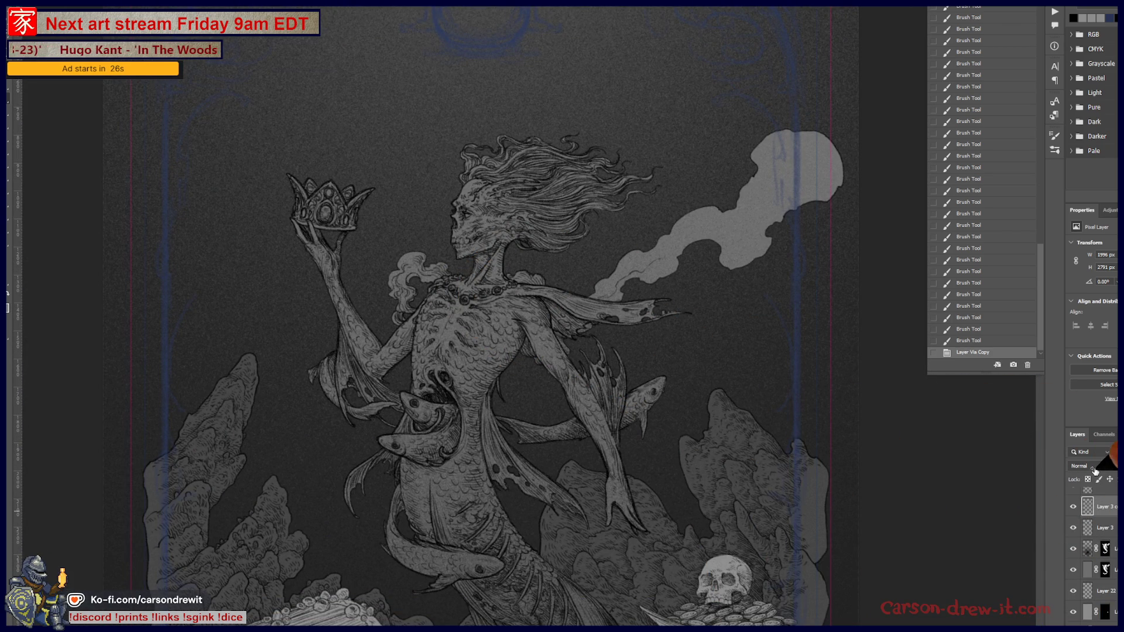
{"action": "key", "text": "5"}
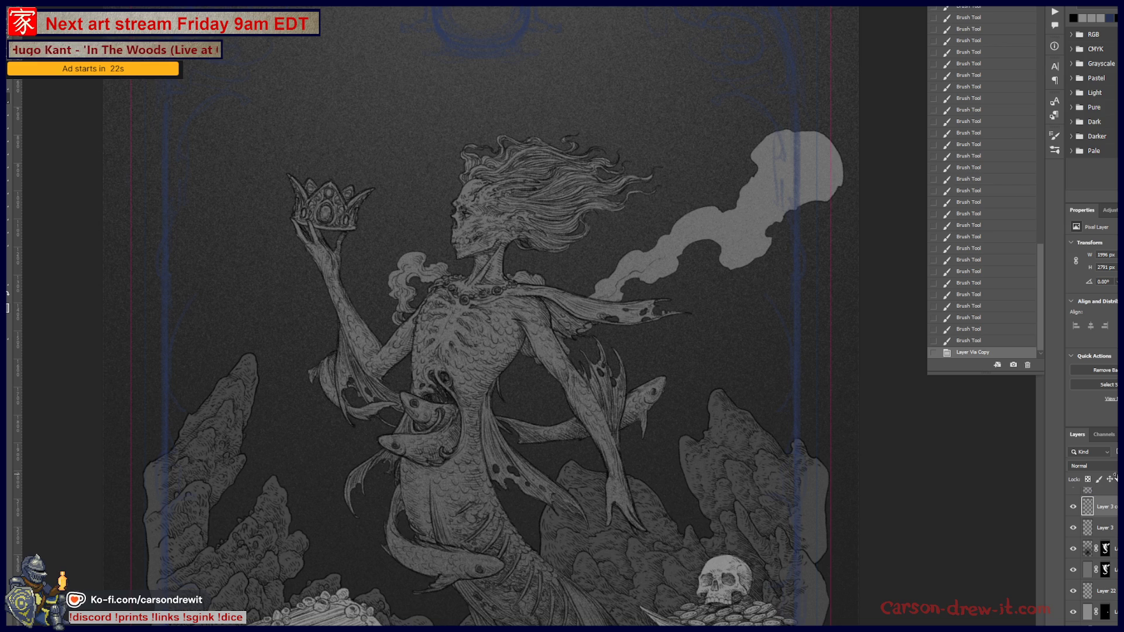
{"action": "key", "text": "5"}
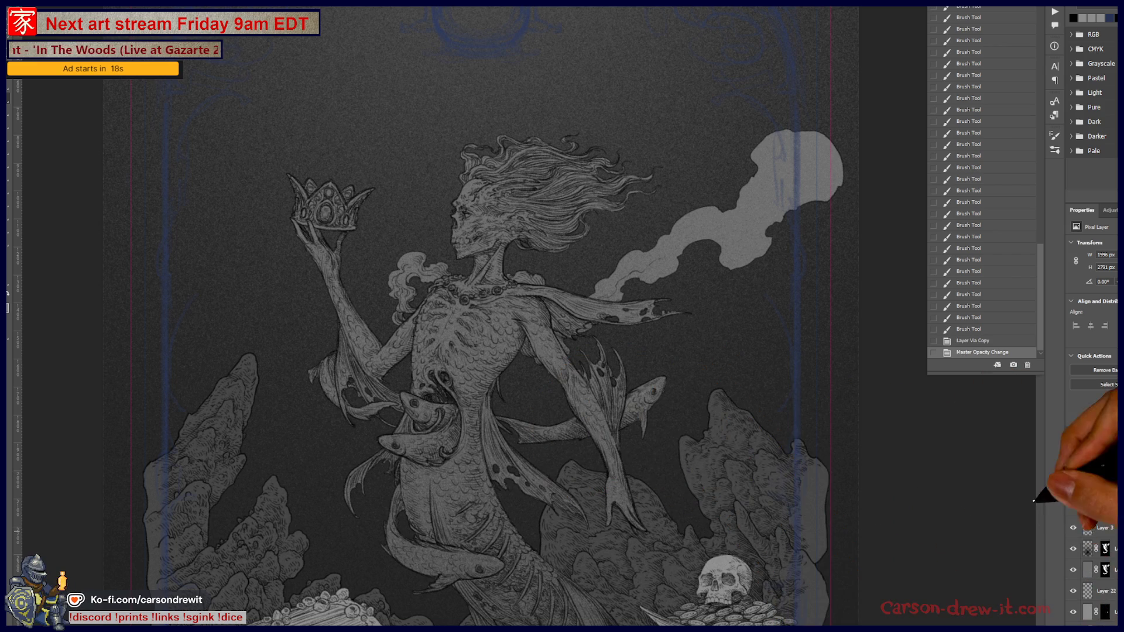
{"action": "key", "text": "alt+bracketleft"}
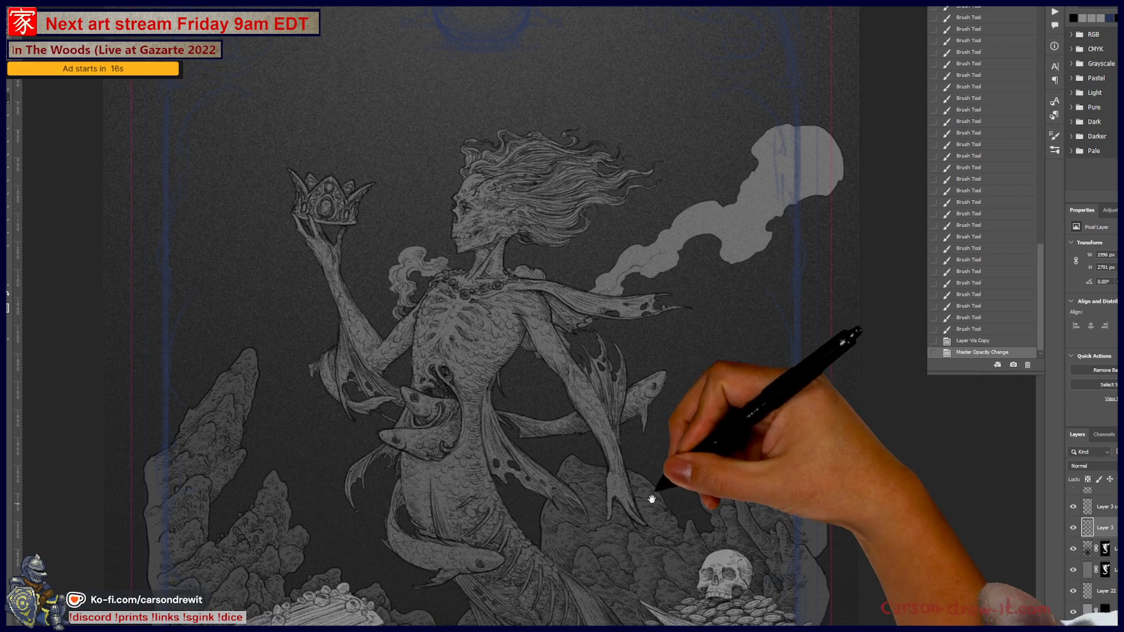
{"action": "scroll", "coordinate": [562, 352], "scroll_direction": "down", "scroll_amount": 5}
{"action": "key", "text": "ctrl+minus"}
{"action": "left_click_drag", "start_coordinate": [650, 432], "coordinate": [684, 481]}
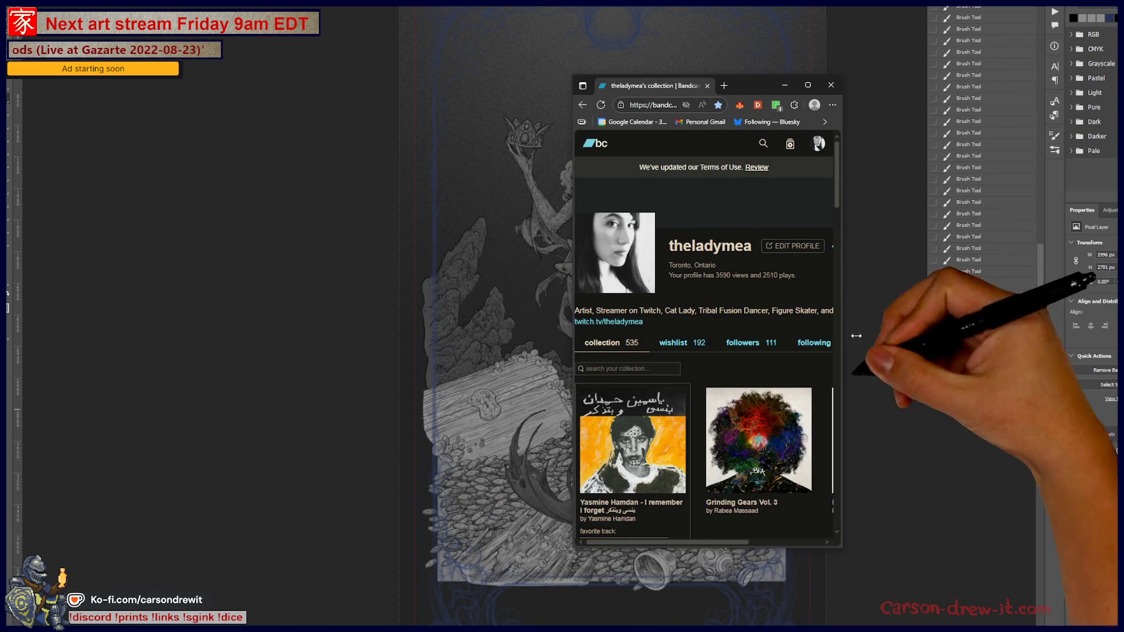
{"action": "scroll", "coordinate": [835, 405], "scroll_direction": "down", "scroll_amount": 3}
{"action": "scroll", "coordinate": [835, 405], "scroll_direction": "down", "scroll_amount": 1}
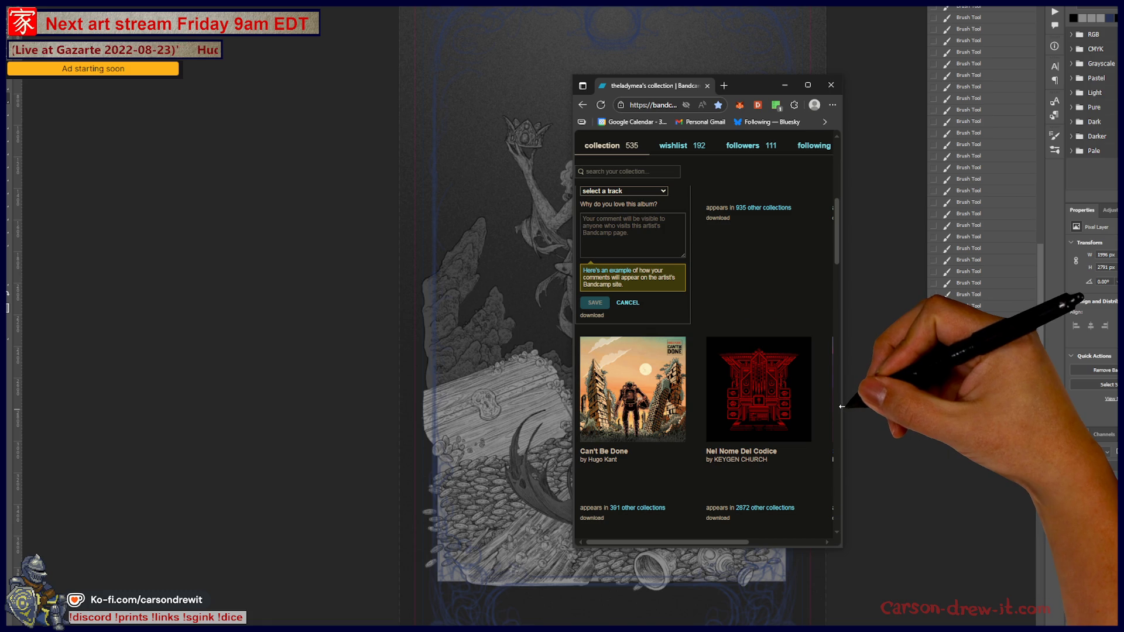
Widen the Bandcamp window, load the full collection and open Can't Be Done in a new tab
{"action": "left_click_drag", "start_coordinate": [841, 407], "coordinate": [1117, 407]}
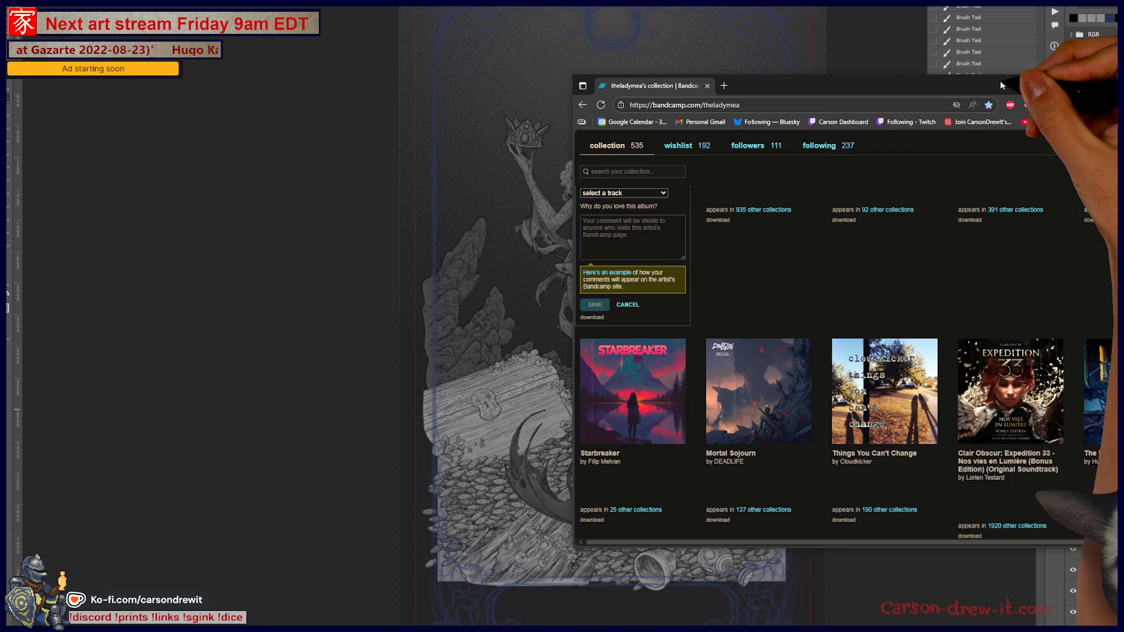
{"action": "left_click_drag", "start_coordinate": [1002, 85], "coordinate": [663, 47]}
{"action": "scroll", "coordinate": [708, 365], "scroll_direction": "down", "scroll_amount": 2}
{"action": "scroll", "coordinate": [709, 365], "scroll_direction": "down", "scroll_amount": 2}
{"action": "scroll", "coordinate": [708, 365], "scroll_direction": "down", "scroll_amount": 1}
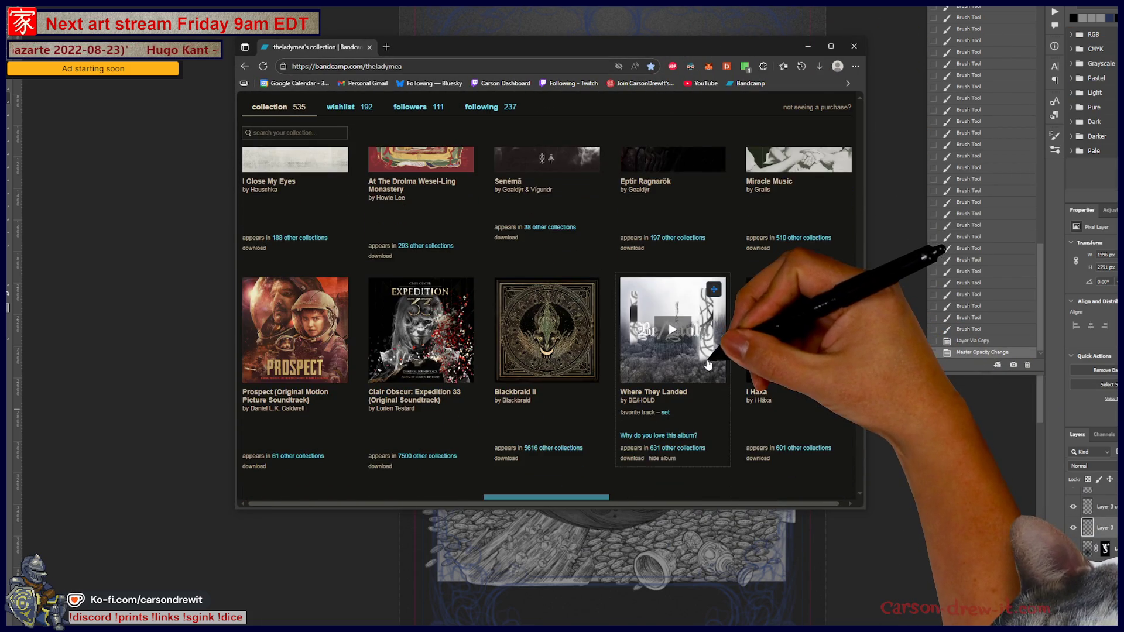
{"action": "scroll", "coordinate": [709, 365], "scroll_direction": "down", "scroll_amount": 5}
{"action": "scroll", "coordinate": [699, 370], "scroll_direction": "up", "scroll_amount": 3}
{"action": "left_click", "coordinate": [562, 403]}
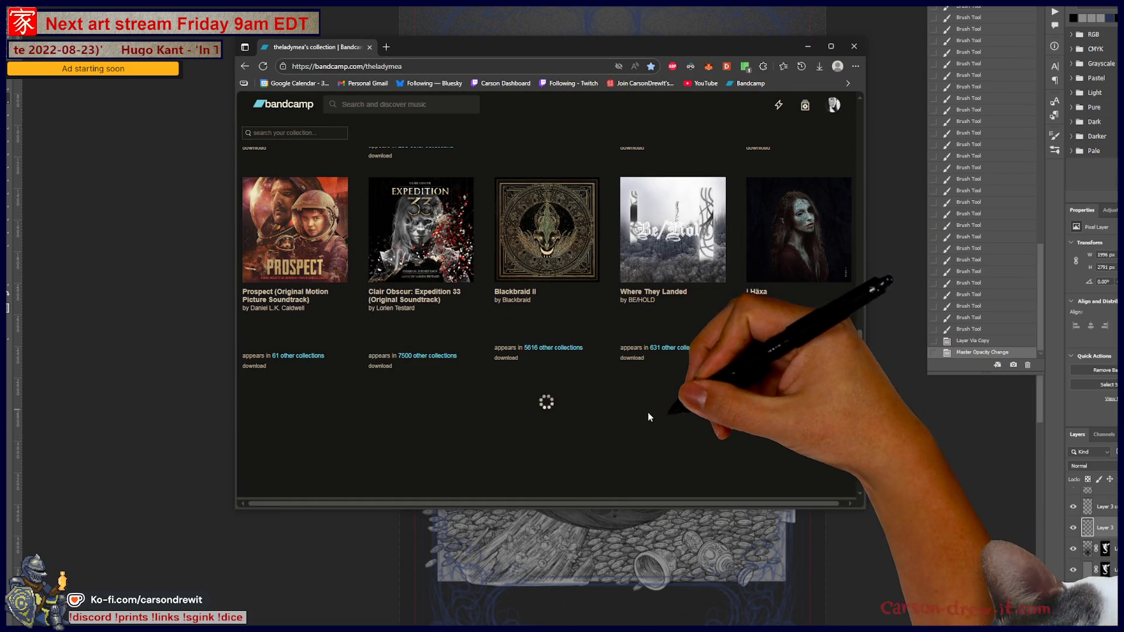
{"action": "scroll", "coordinate": [668, 405], "scroll_direction": "up", "scroll_amount": 3}
{"action": "scroll", "coordinate": [719, 402], "scroll_direction": "up", "scroll_amount": 2}
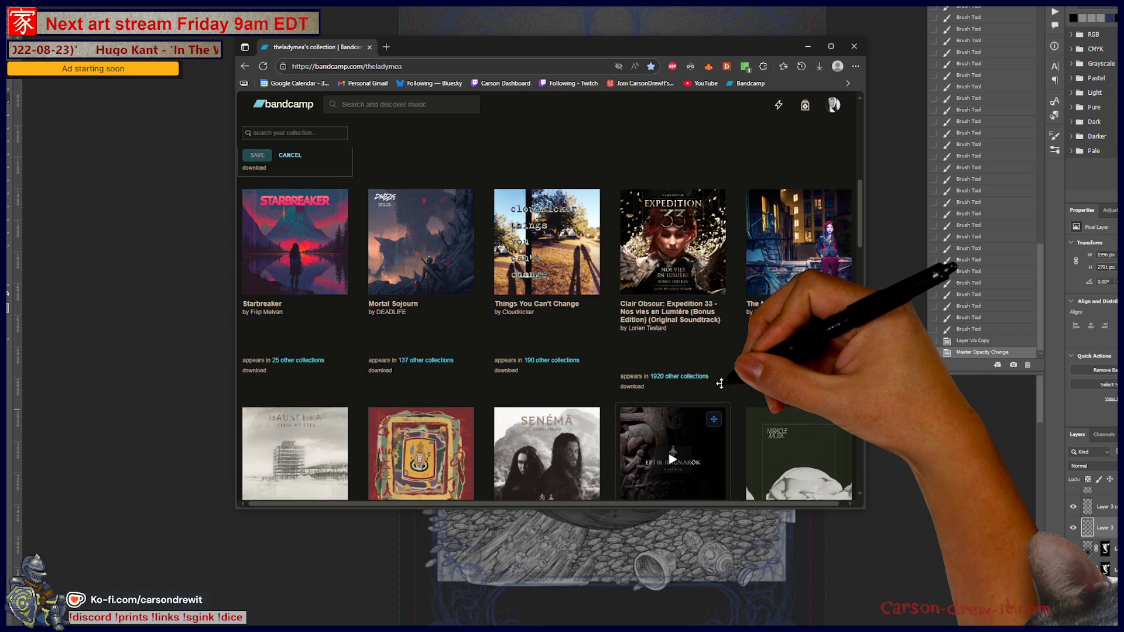
{"action": "scroll", "coordinate": [720, 384], "scroll_direction": "up", "scroll_amount": 1}
{"action": "scroll", "coordinate": [685, 370], "scroll_direction": "down", "scroll_amount": 2}
{"action": "scroll", "coordinate": [650, 360], "scroll_direction": "up", "scroll_amount": 2}
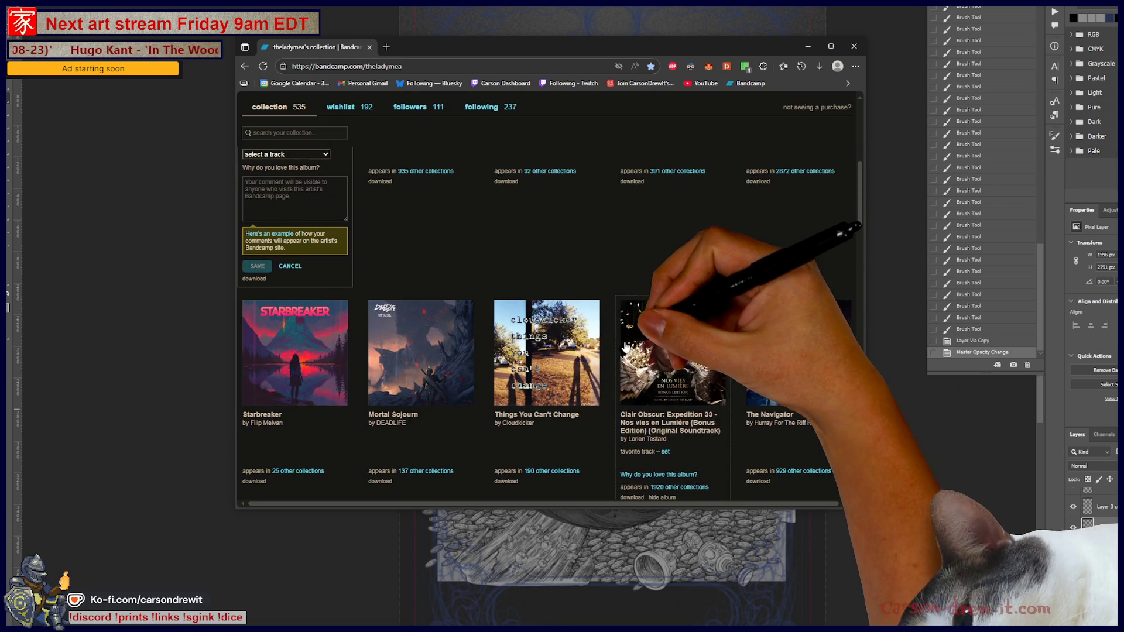
{"action": "scroll", "coordinate": [625, 348], "scroll_direction": "up", "scroll_amount": 2}
{"action": "scroll", "coordinate": [629, 369], "scroll_direction": "up", "scroll_amount": 2}
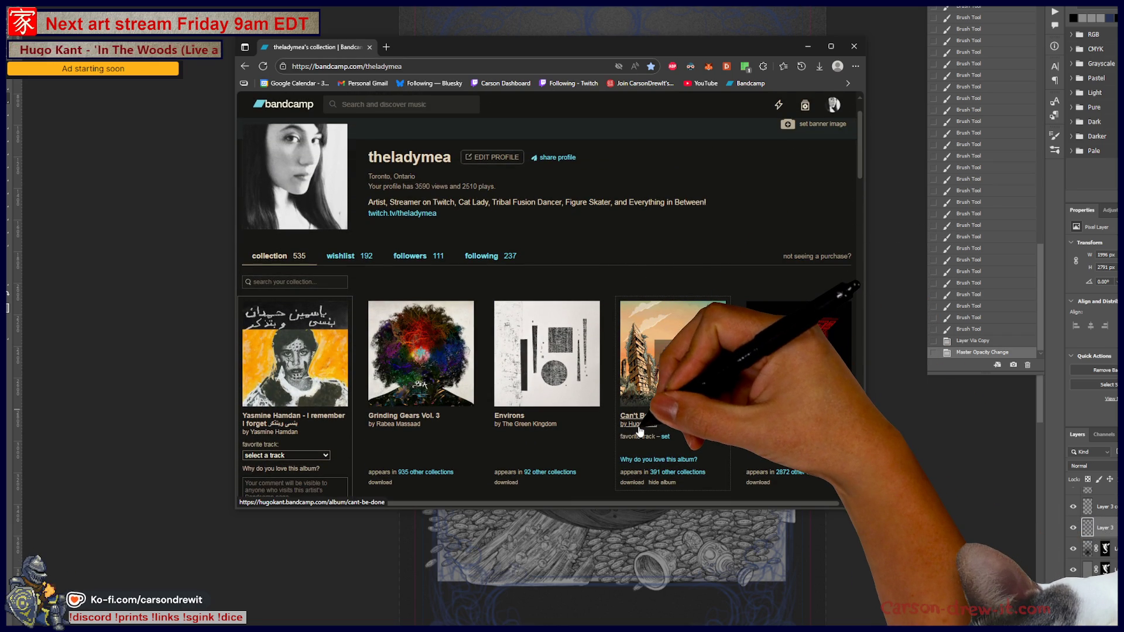
{"action": "left_click", "coordinate": [640, 426]}
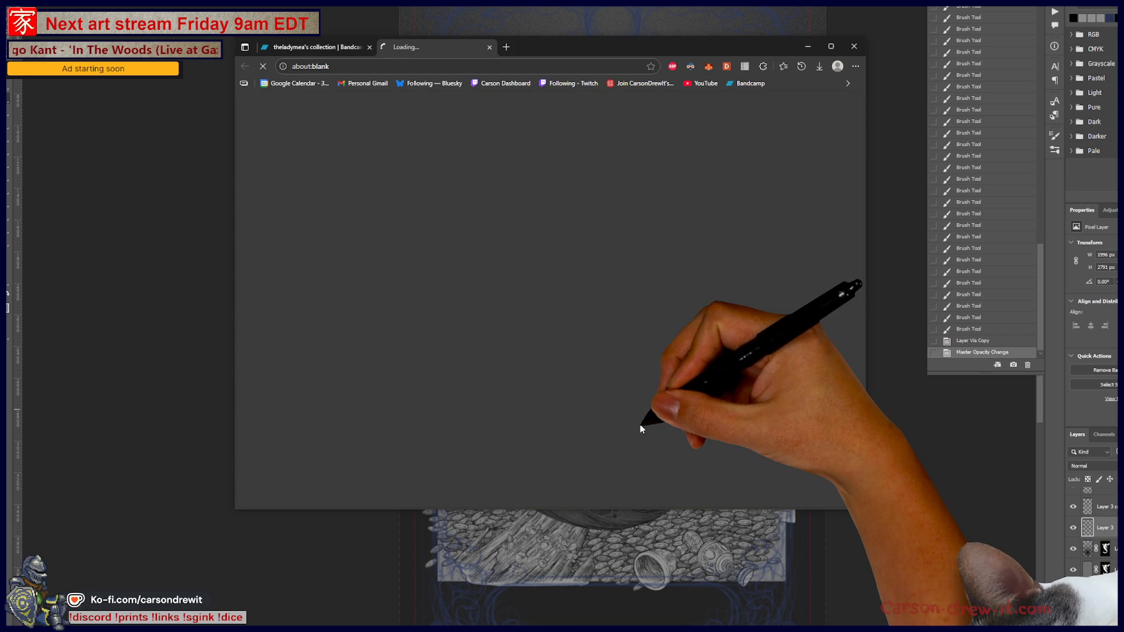
{"action": "scroll", "coordinate": [659, 325], "scroll_direction": "down", "scroll_amount": 2}
{"action": "scroll", "coordinate": [626, 329], "scroll_direction": "down", "scroll_amount": 3}
{"action": "scroll", "coordinate": [626, 333], "scroll_direction": "down", "scroll_amount": 2}
{"action": "scroll", "coordinate": [626, 338], "scroll_direction": "up", "scroll_amount": 2}
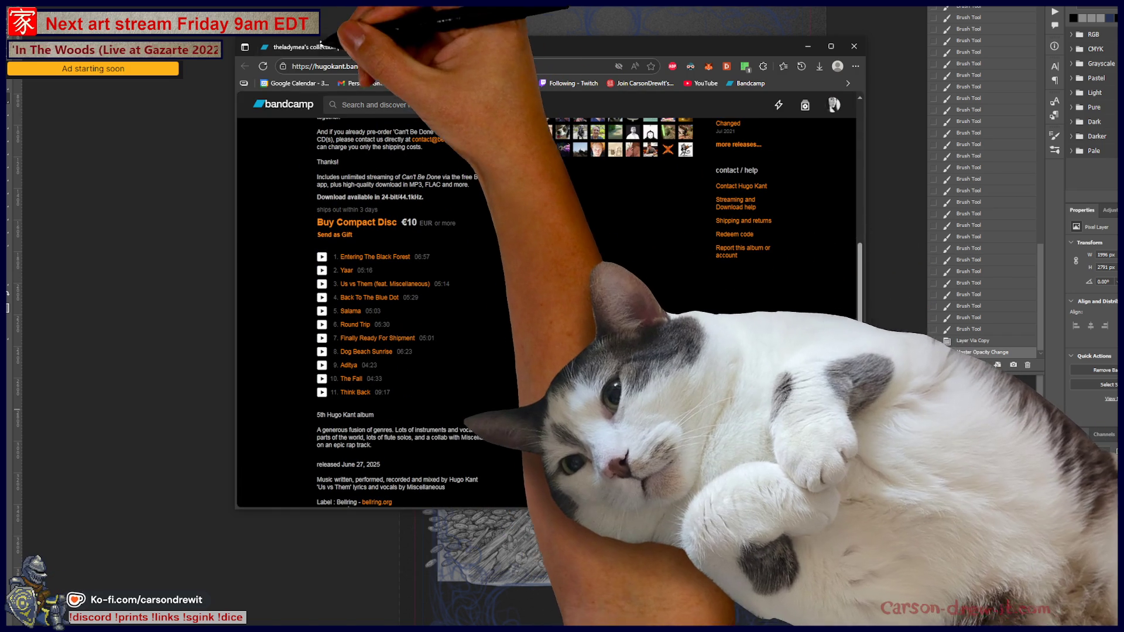
{"action": "left_click", "coordinate": [312, 46]}
{"action": "scroll", "coordinate": [468, 173], "scroll_direction": "down", "scroll_amount": 3}
{"action": "scroll", "coordinate": [571, 308], "scroll_direction": "down", "scroll_amount": 2}
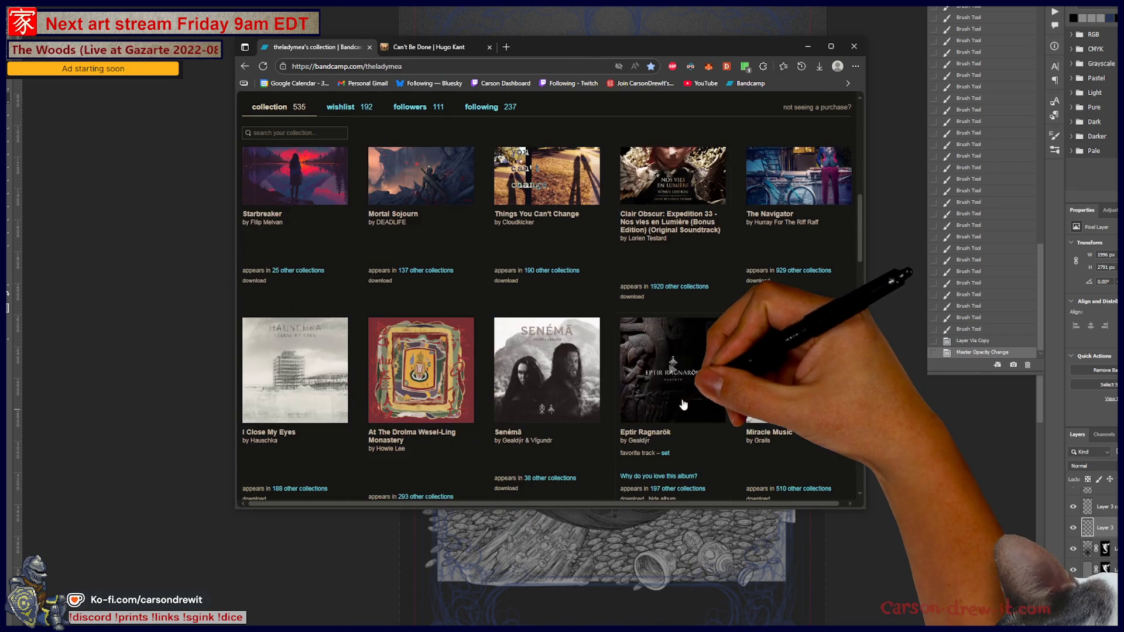
{"action": "scroll", "coordinate": [680, 374], "scroll_direction": "down", "scroll_amount": 2}
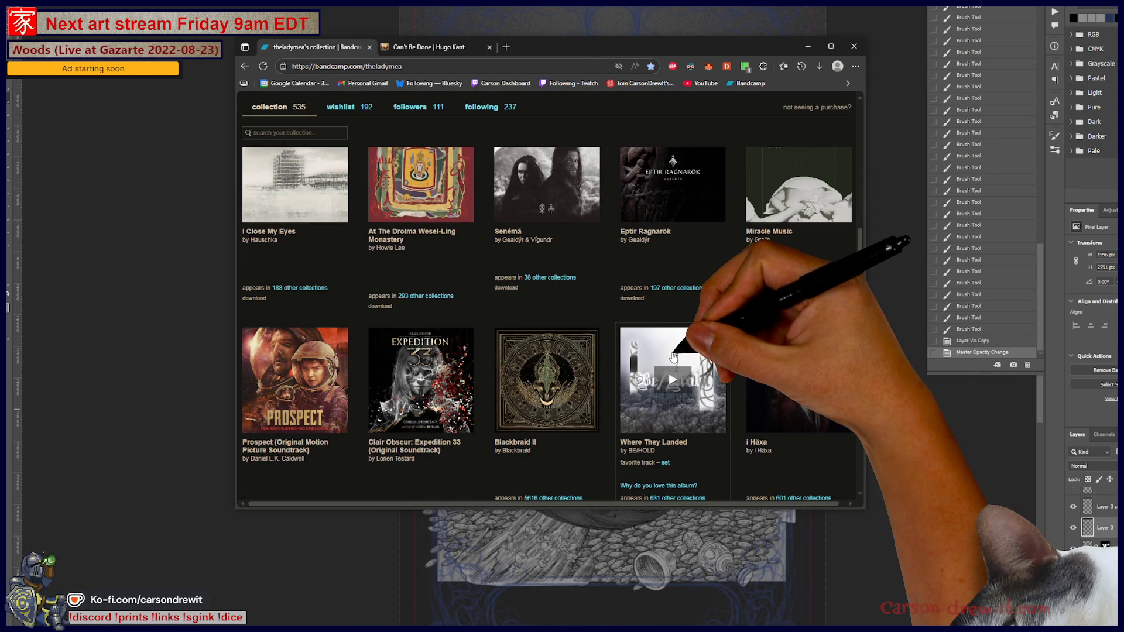
{"action": "scroll", "coordinate": [674, 357], "scroll_direction": "down", "scroll_amount": 2}
{"action": "scroll", "coordinate": [748, 363], "scroll_direction": "down", "scroll_amount": 3}
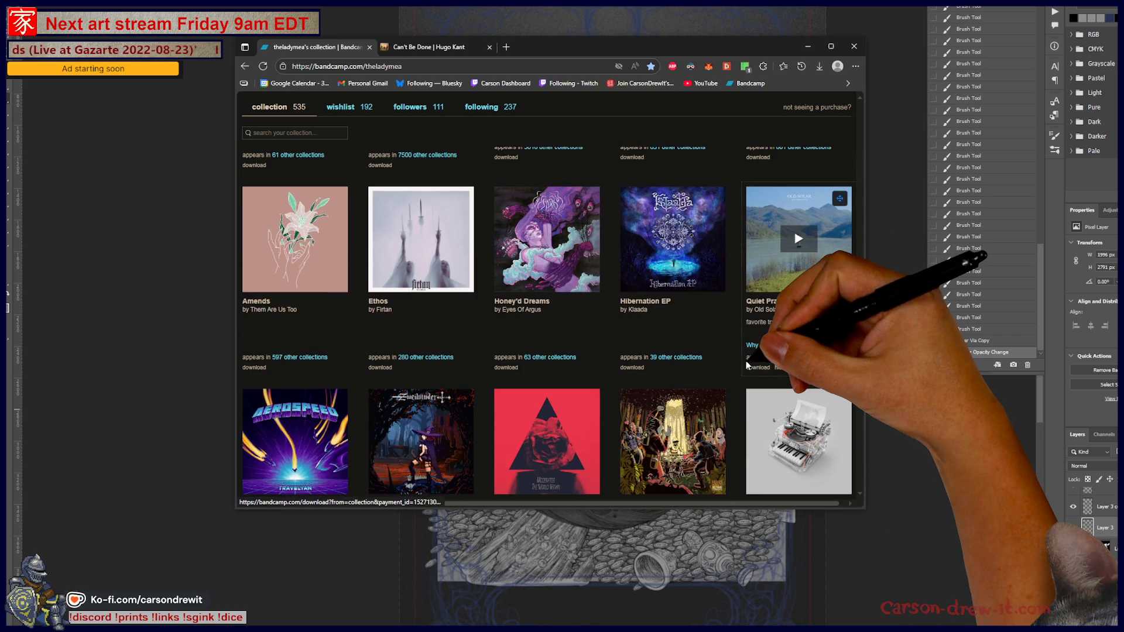
{"action": "scroll", "coordinate": [759, 386], "scroll_direction": "down", "scroll_amount": 3}
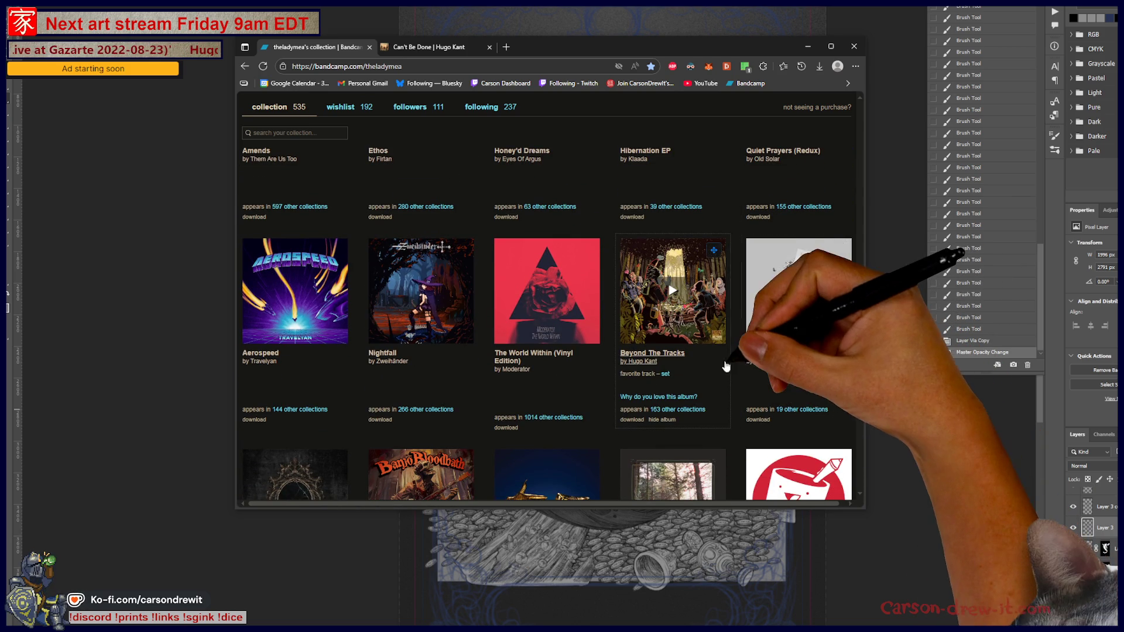
Open Beyond The Tracks in a new tab, select its URL and Alt+Tab back to Photoshop
{"action": "left_click", "coordinate": [648, 358]}
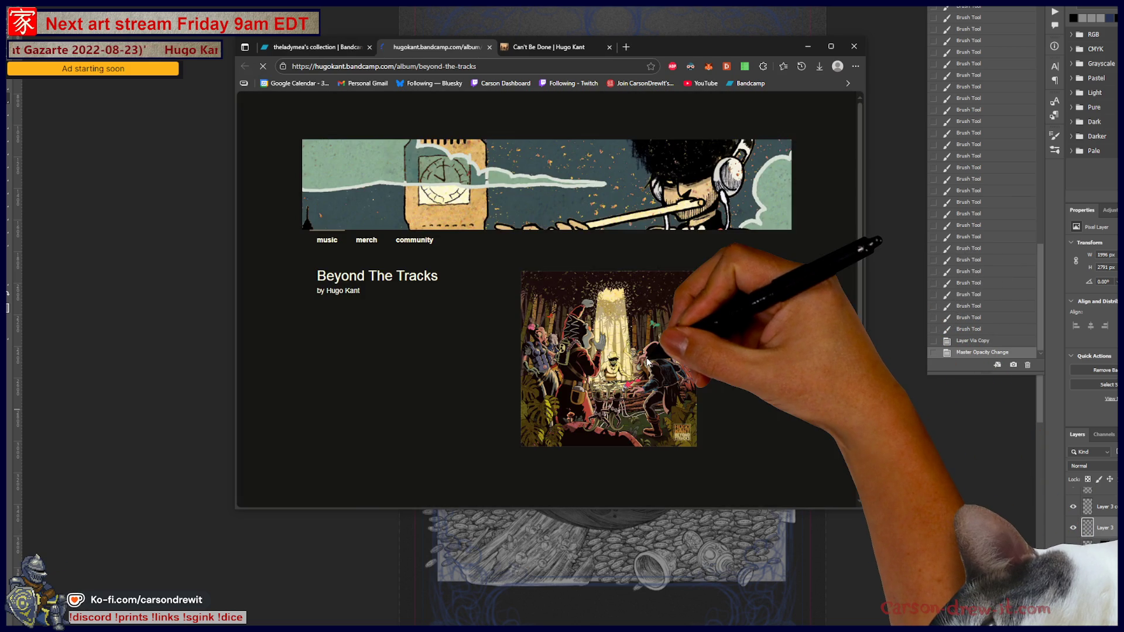
{"action": "scroll", "coordinate": [598, 290], "scroll_direction": "down", "scroll_amount": 3}
{"action": "scroll", "coordinate": [539, 215], "scroll_direction": "up", "scroll_amount": 3}
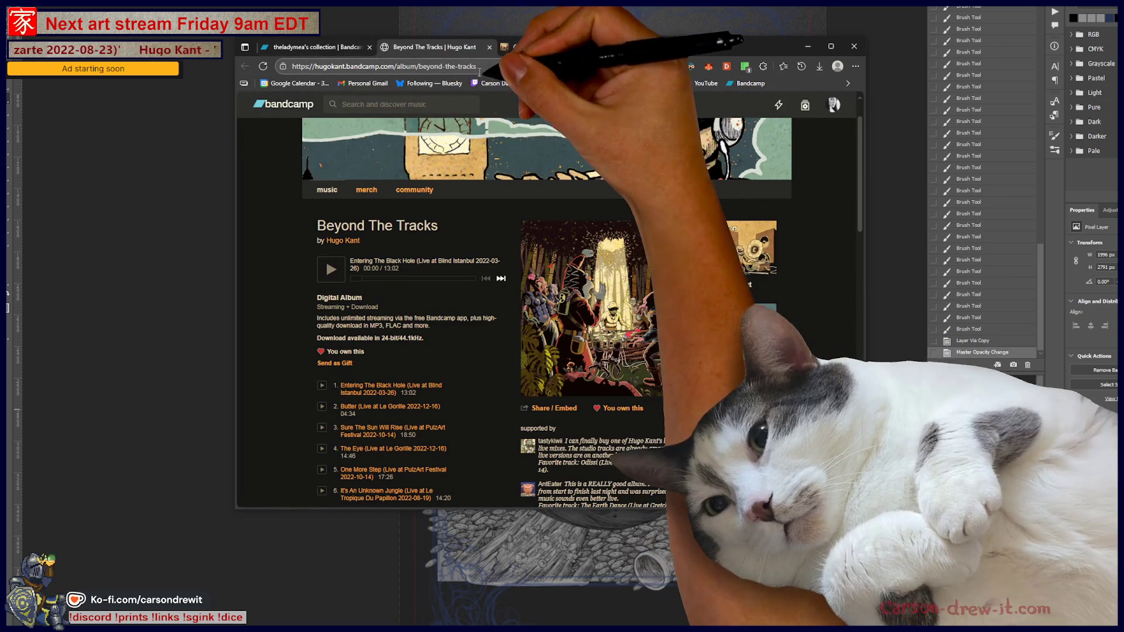
{"action": "left_click", "coordinate": [505, 67]}
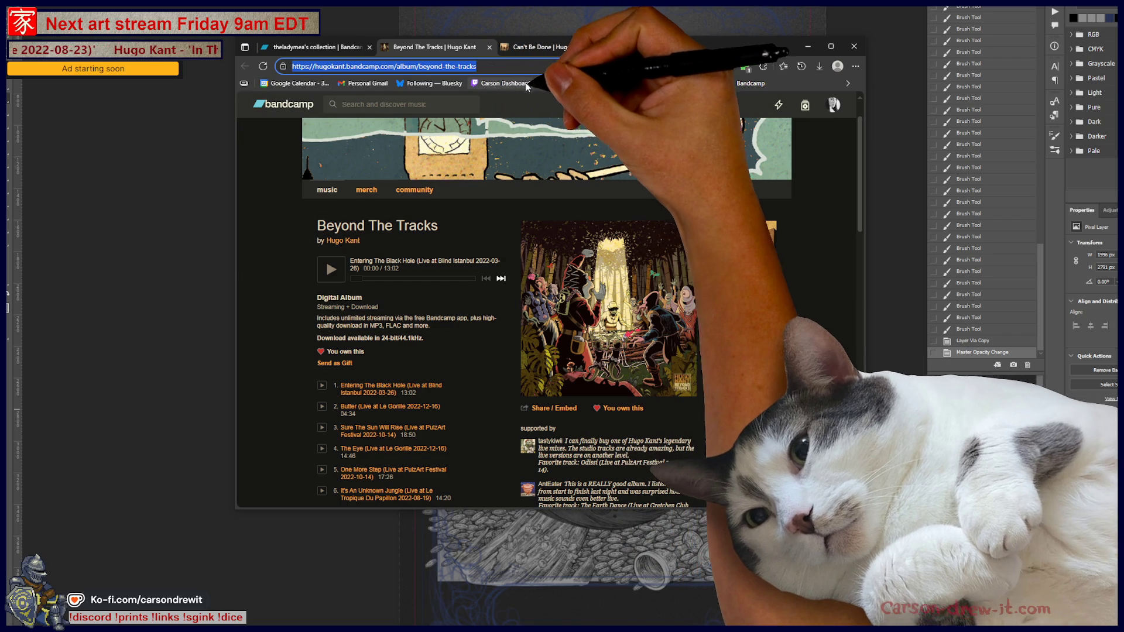
{"action": "key", "text": "alt+Tab"}
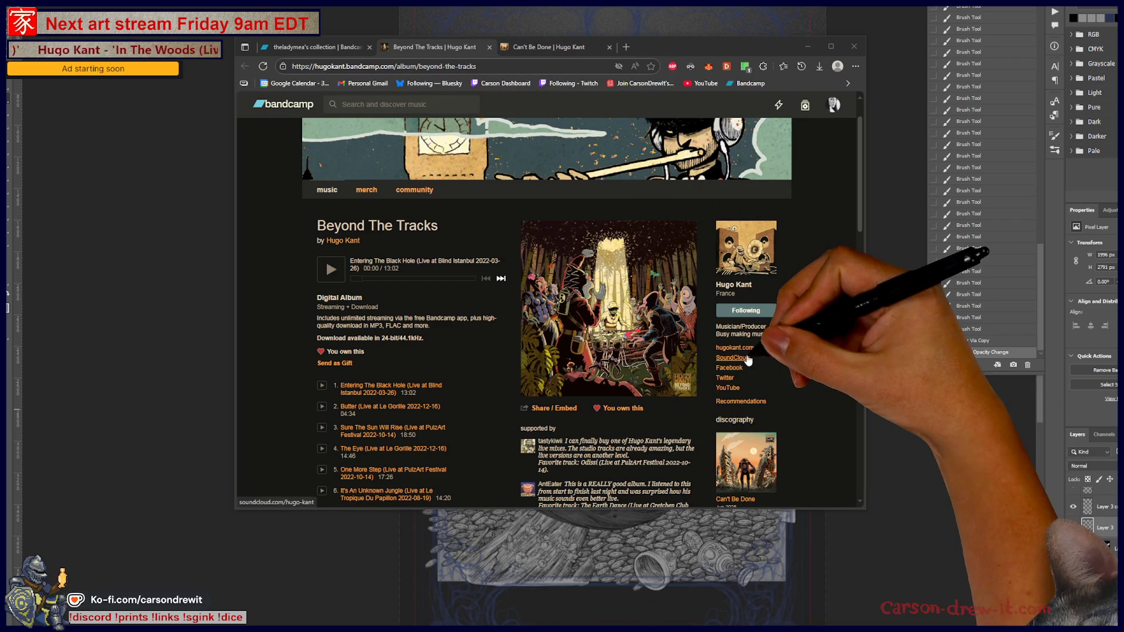
{"action": "scroll", "coordinate": [771, 175], "scroll_direction": "up", "scroll_amount": 1}
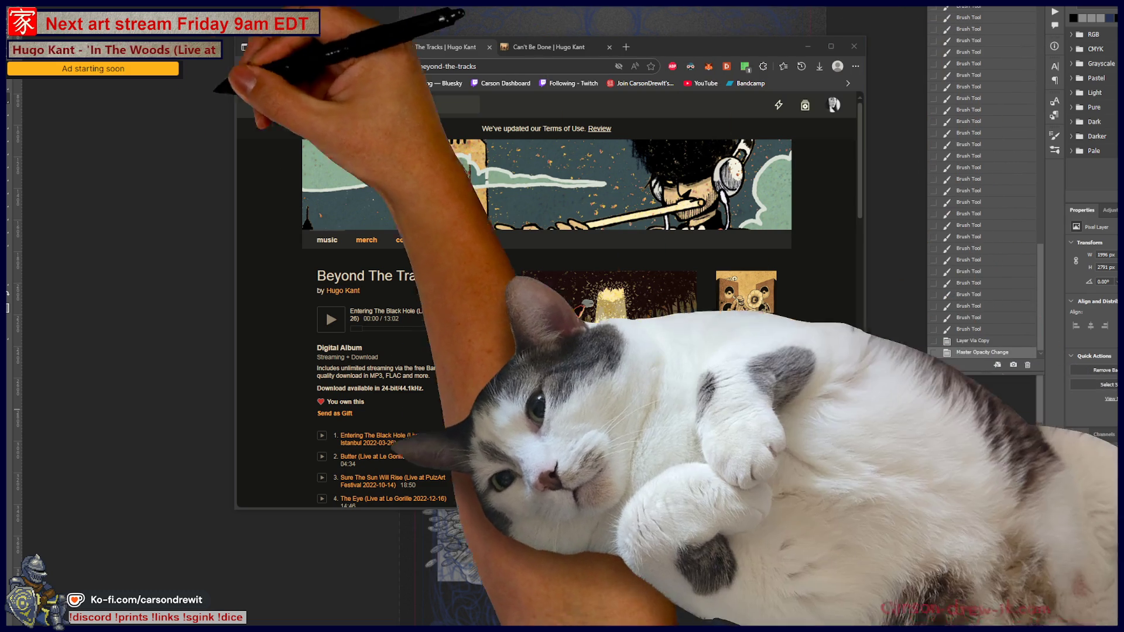
{"action": "key", "text": "alt+Tab"}
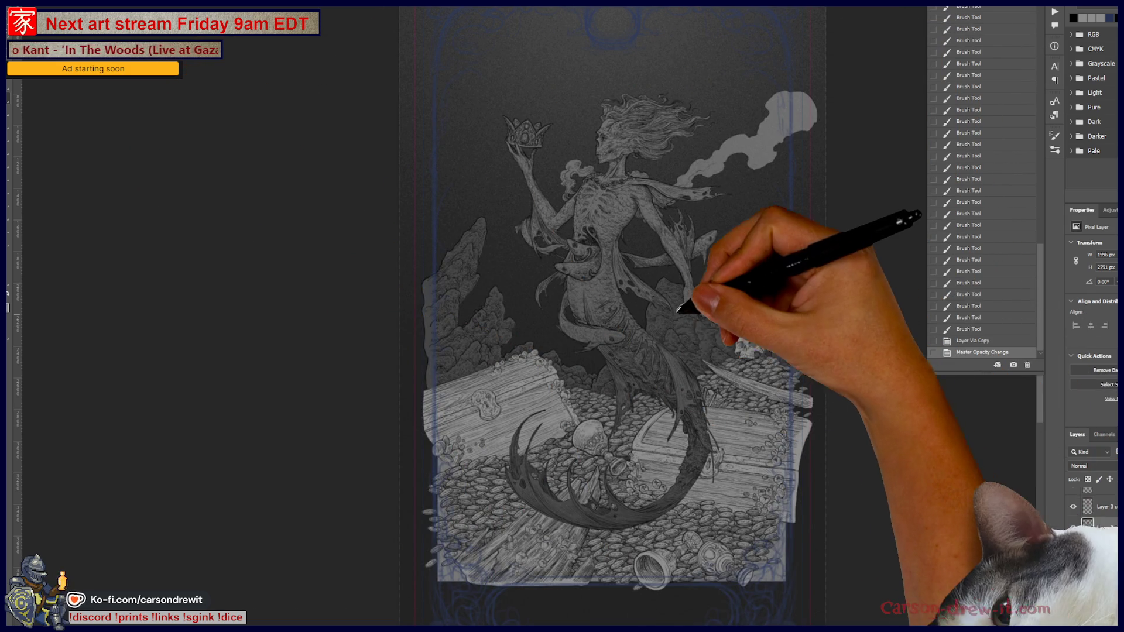
Step to the next layer down and type a new opacity value, then fit the whole card in view
{"action": "key", "text": "ctrl+plus"}
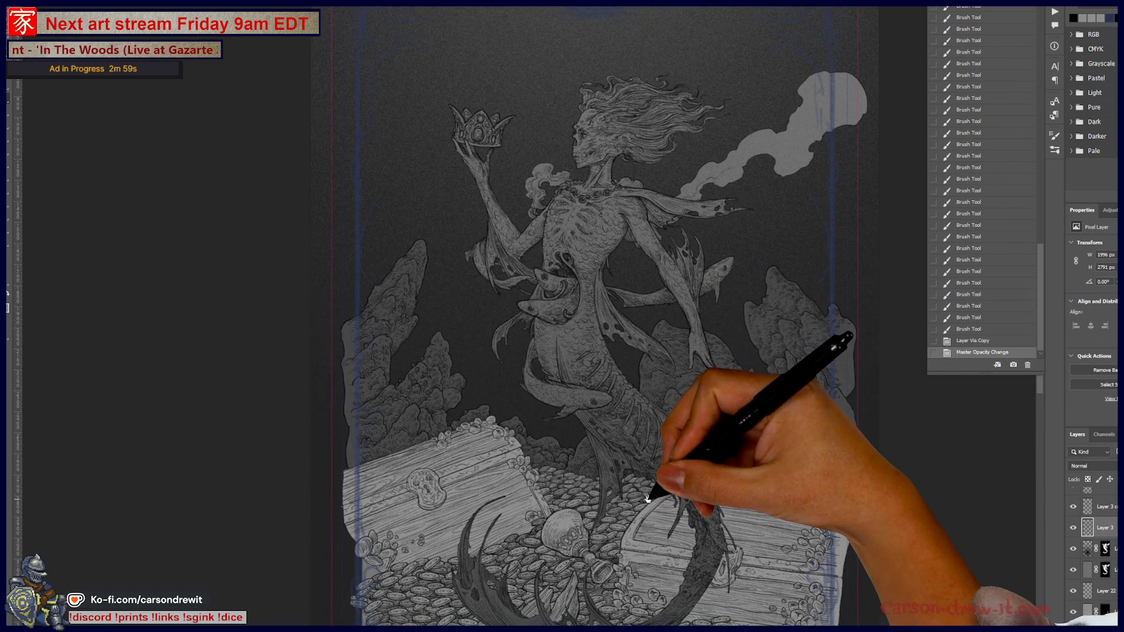
{"action": "left_click_drag", "start_coordinate": [665, 503], "coordinate": [646, 491]}
{"action": "key", "text": "ctrl+minus"}
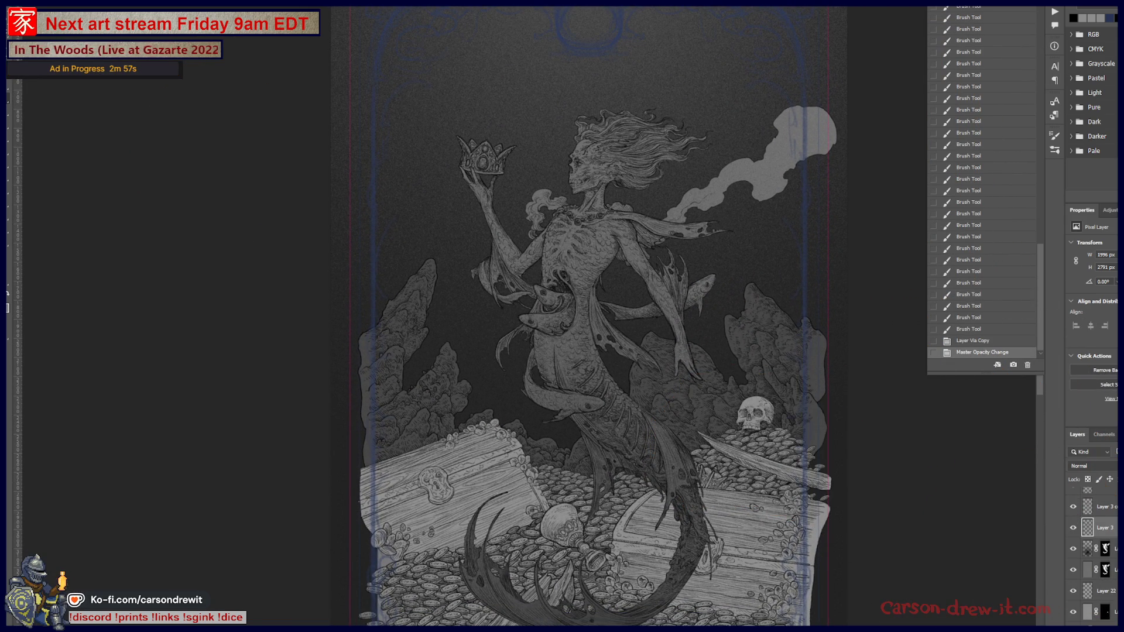
{"action": "key", "text": "alt+bracketleft"}
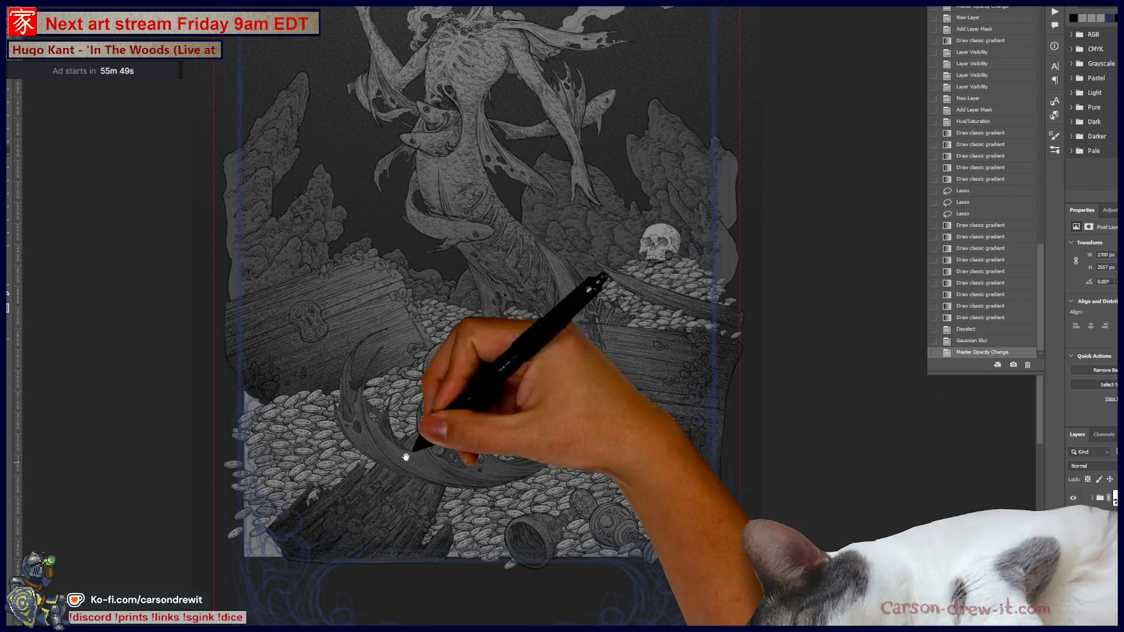
{"action": "key", "text": "ctrl+plus"}
{"action": "key", "text": "0"}
{"action": "key", "text": "ctrl+0"}
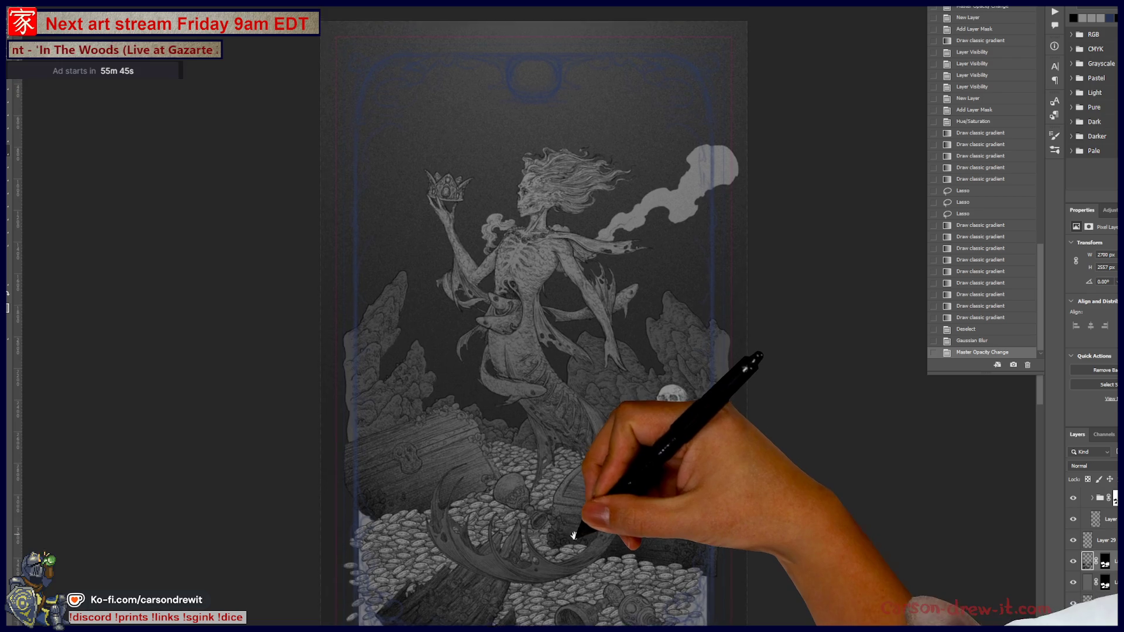
{"action": "scroll", "coordinate": [562, 466], "scroll_direction": "up", "scroll_amount": 2}
{"action": "left_click_drag", "start_coordinate": [562, 467], "coordinate": [561, 436]}
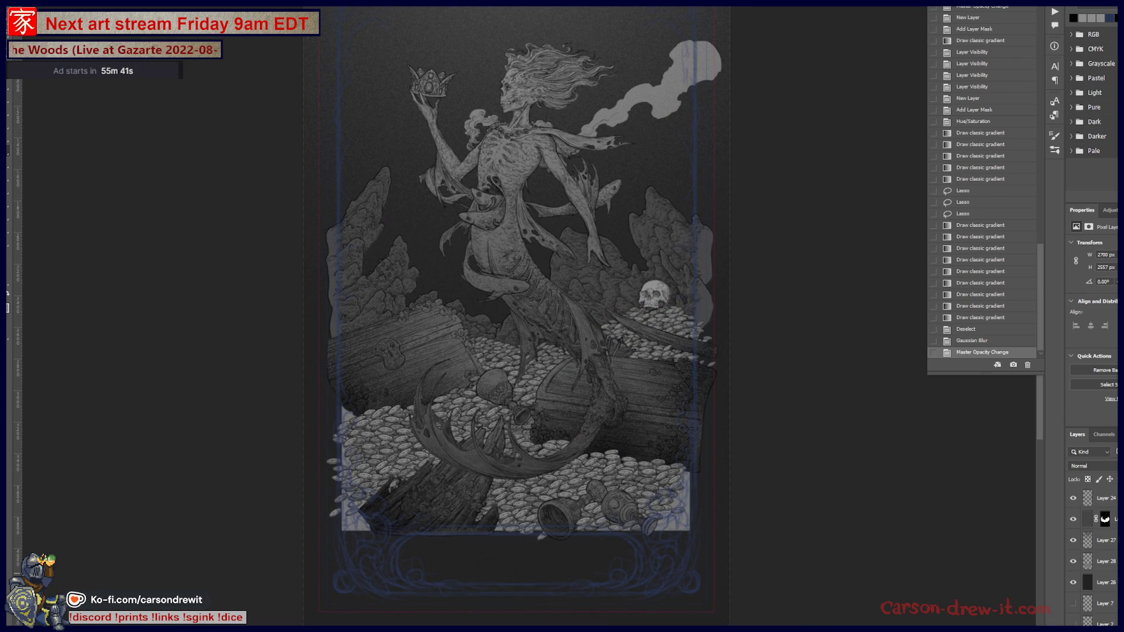
{"action": "scroll", "coordinate": [1093, 554], "scroll_direction": "up", "scroll_amount": 1}
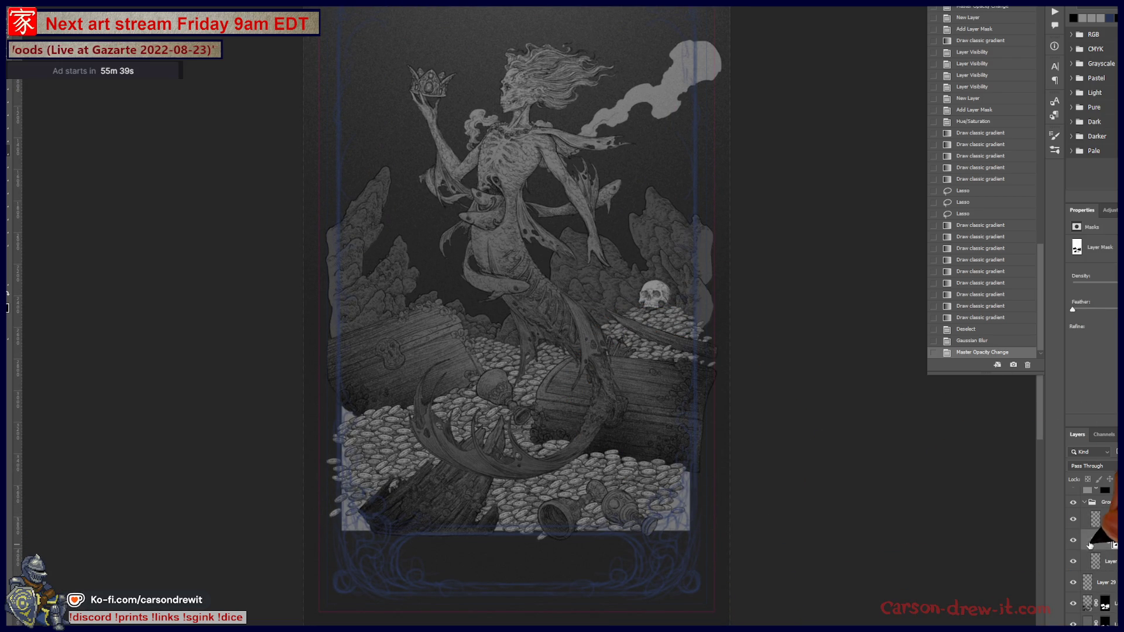
Compare layer visibility, expand the group, select its sub-layer and add a new empty layer
{"action": "left_click", "coordinate": [1073, 541]}
{"action": "left_click", "coordinate": [1072, 541]}
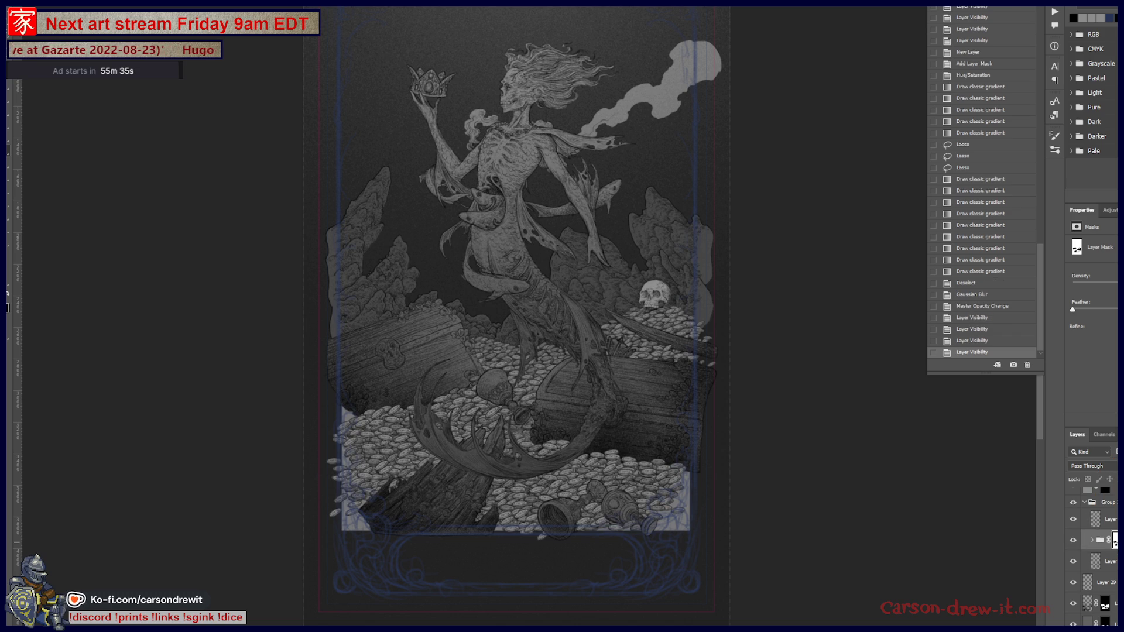
{"action": "left_click", "coordinate": [1114, 540], "text": "alt"}
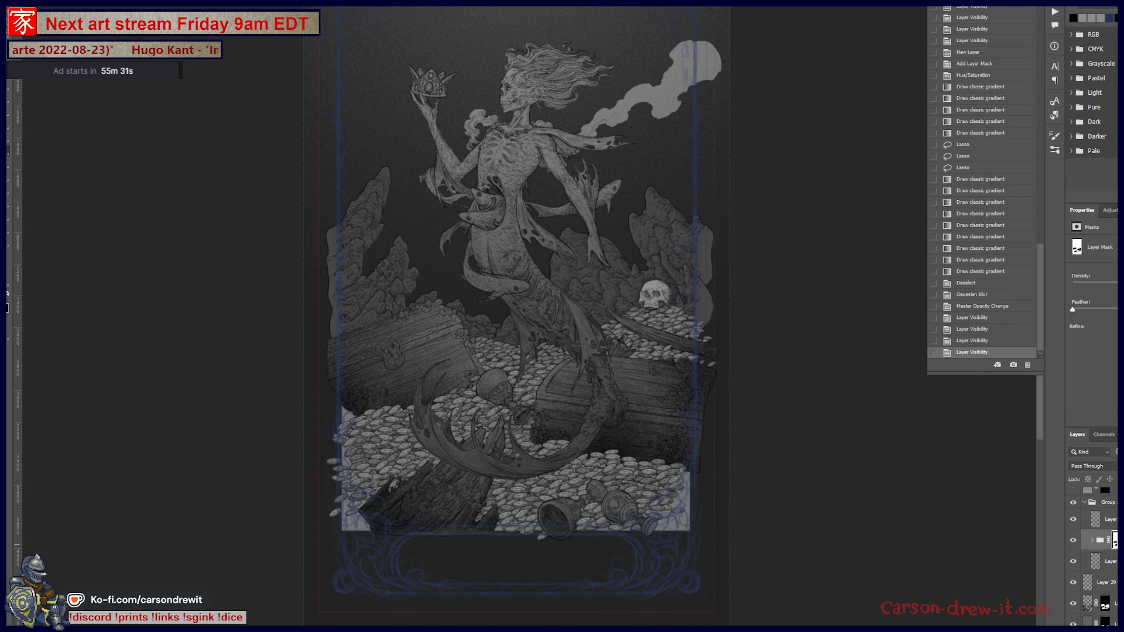
{"action": "left_click", "coordinate": [1092, 539]}
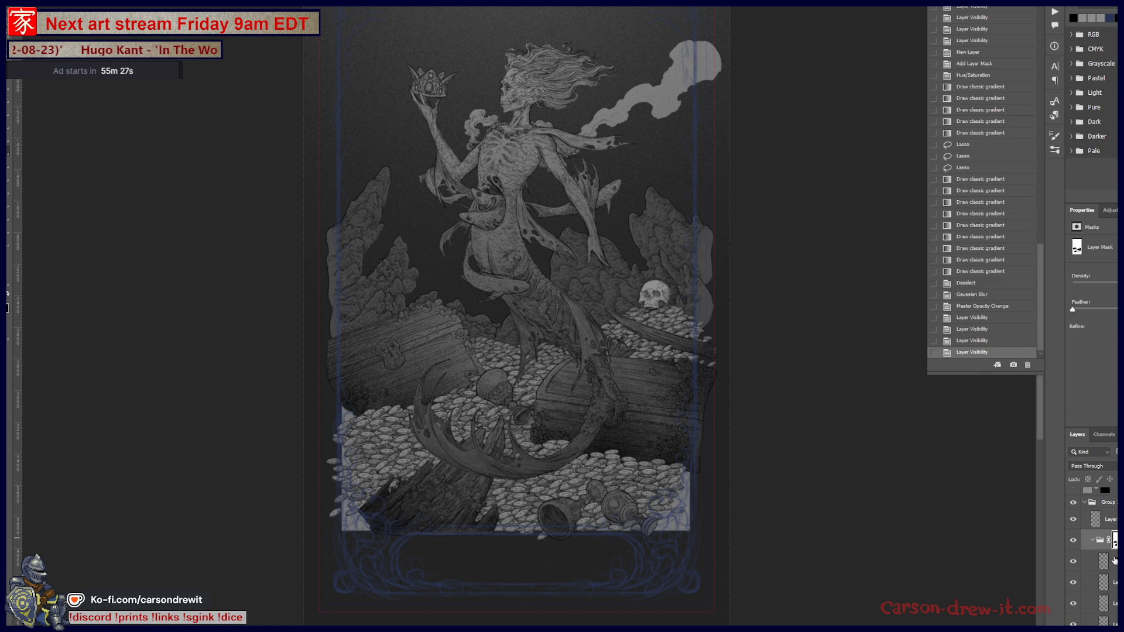
{"action": "left_click", "coordinate": [1115, 559]}
{"action": "key", "text": "ctrl+shift+alt+n"}
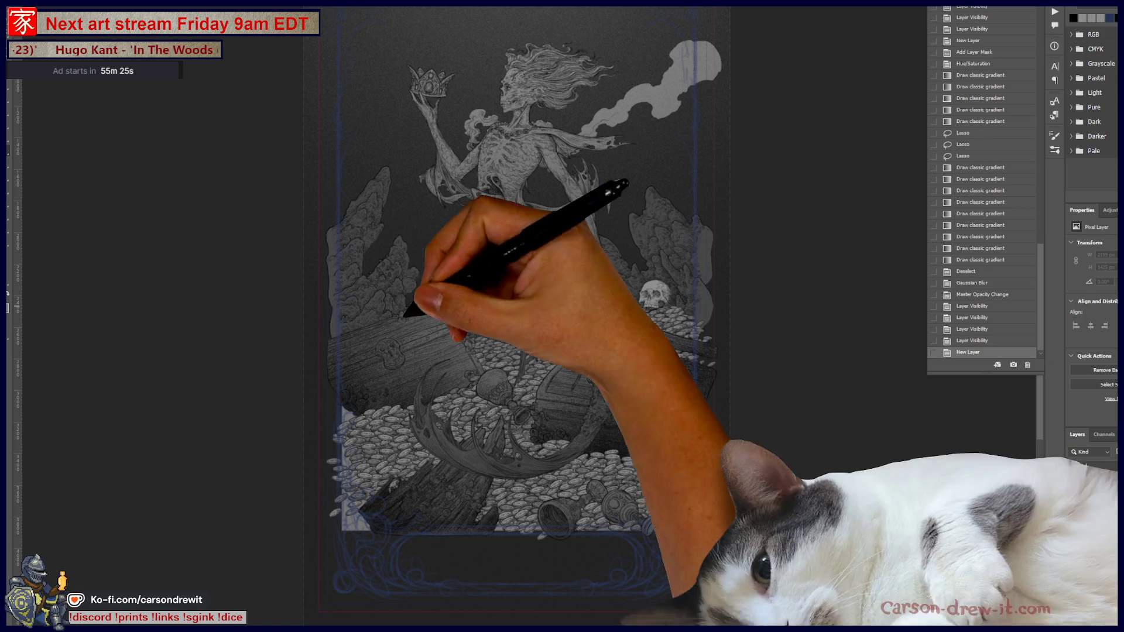
Try and undo two gradients, then lay dark gradients across the lower artwork on the mask
{"action": "left_click_drag", "start_coordinate": [534, 439], "coordinate": [589, 539]}
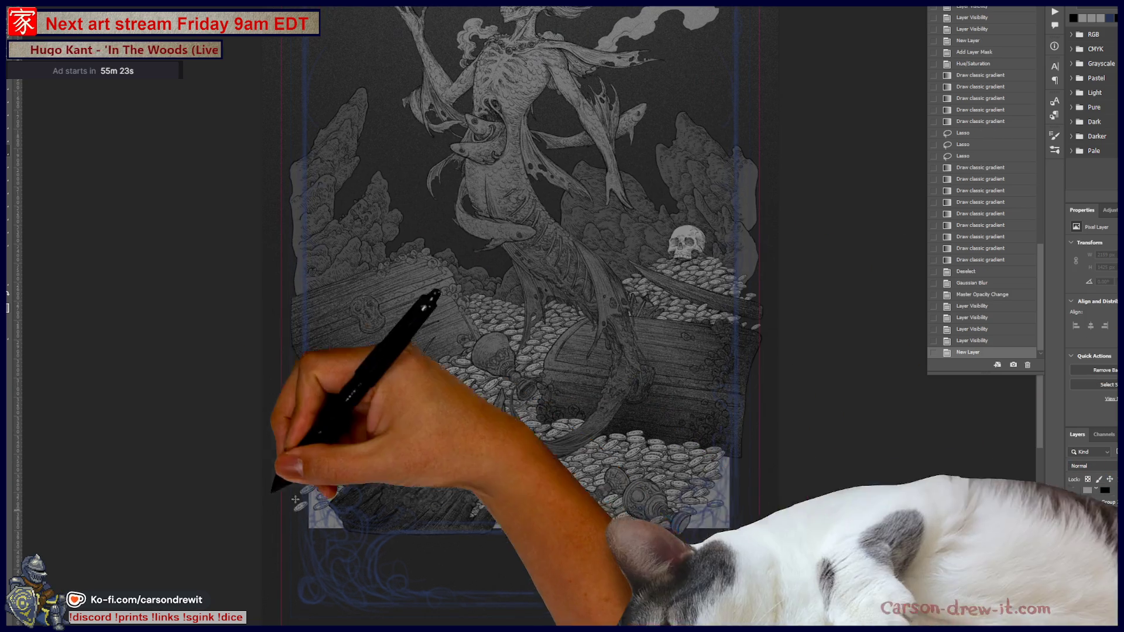
{"action": "key", "text": "ctrl+z"}
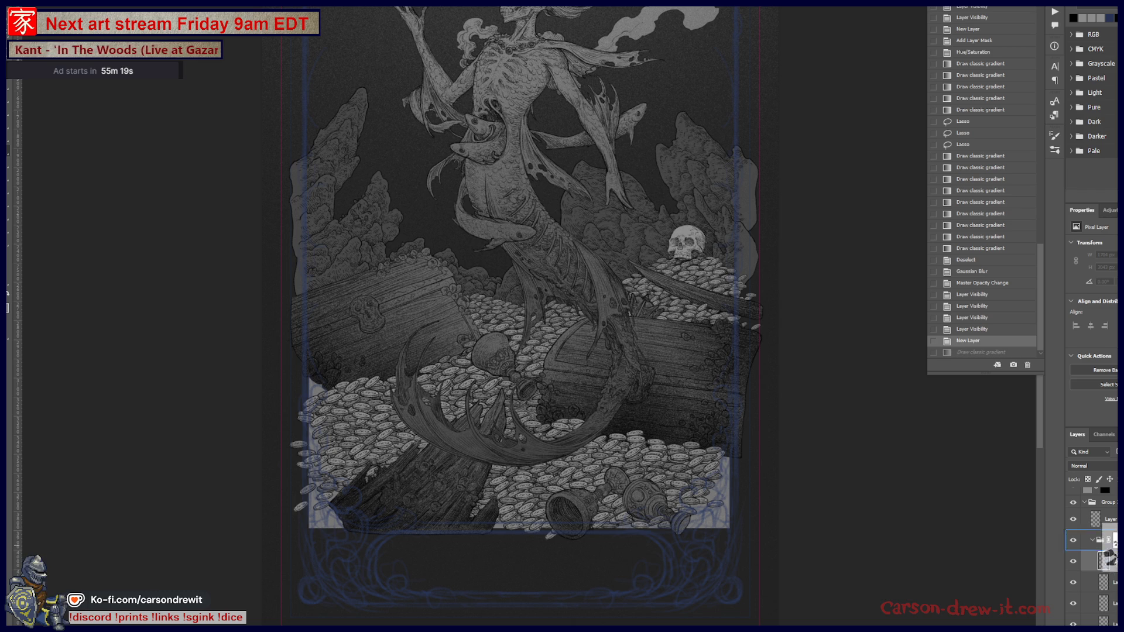
{"action": "left_click_drag", "start_coordinate": [534, 440], "coordinate": [590, 540]}
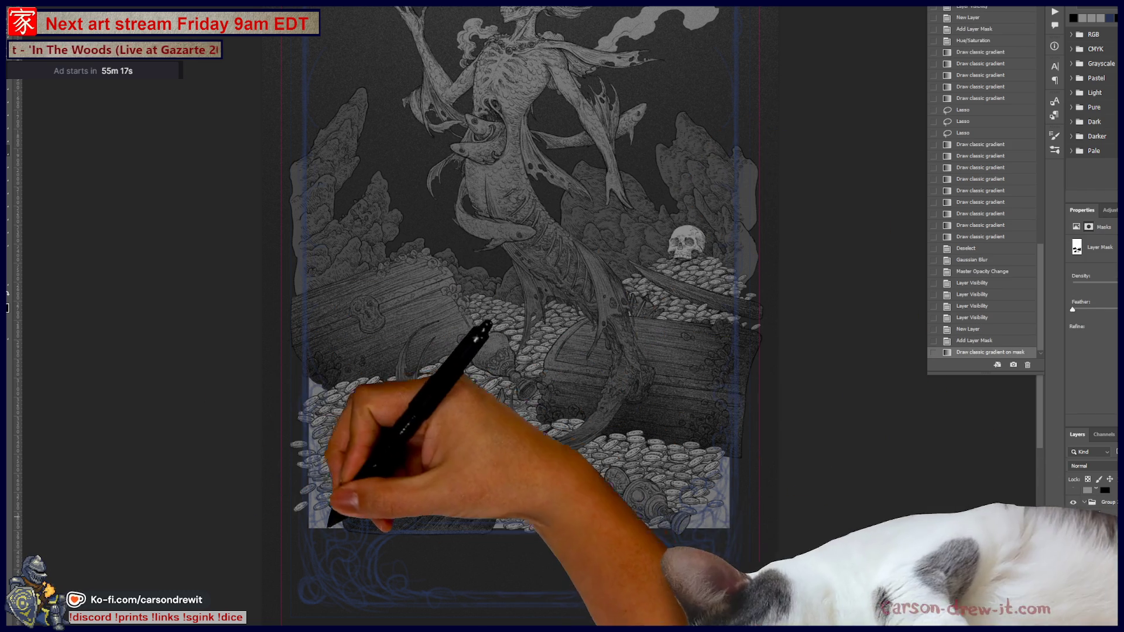
{"action": "key", "text": "ctrl+z"}
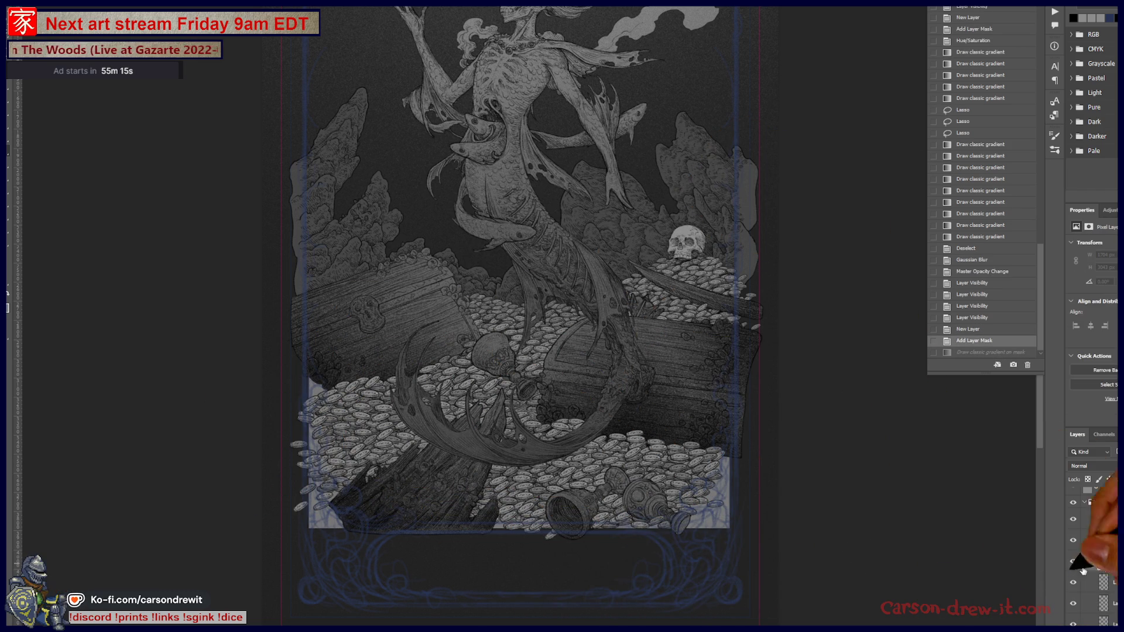
{"action": "left_click_drag", "start_coordinate": [284, 497], "coordinate": [658, 252]}
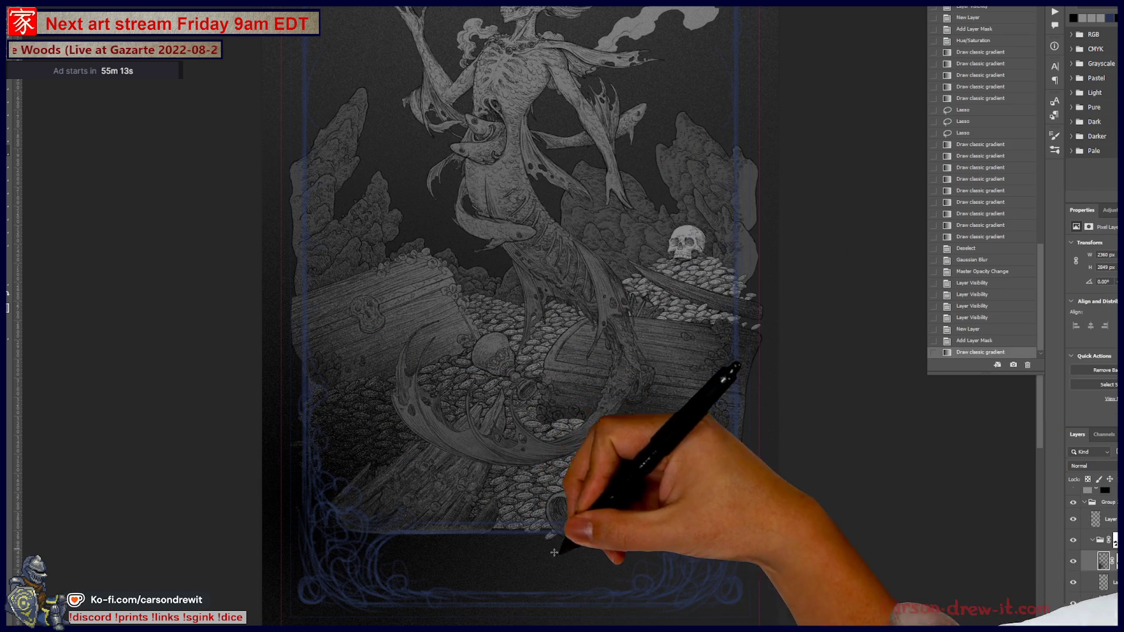
{"action": "left_click_drag", "start_coordinate": [636, 516], "coordinate": [549, 579]}
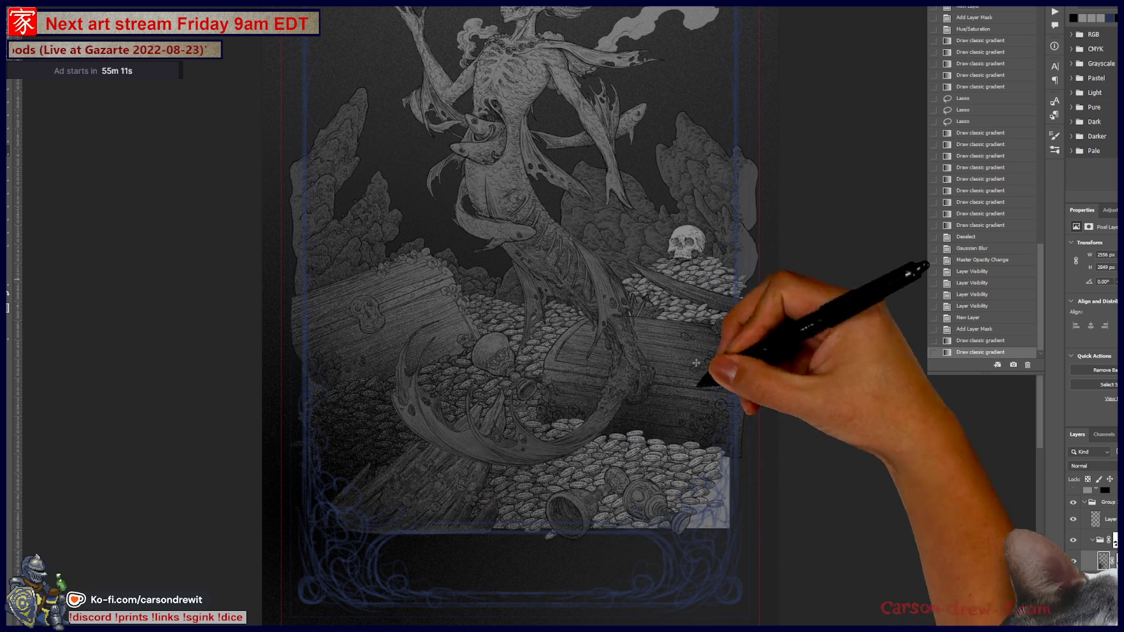
Add further shading gradients, undo and redo the last, then soften them with Gaussian Blur
{"action": "left_click_drag", "start_coordinate": [732, 527], "coordinate": [767, 558]}
{"action": "left_click_drag", "start_coordinate": [527, 492], "coordinate": [431, 377]}
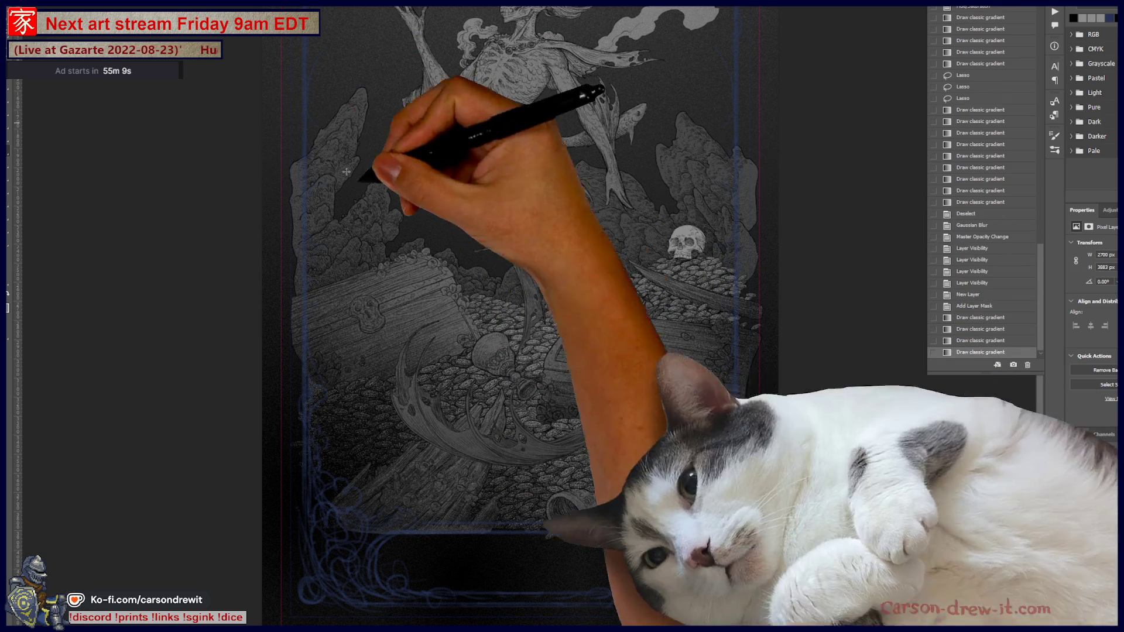
{"action": "left_click_drag", "start_coordinate": [168, 236], "coordinate": [616, 281]}
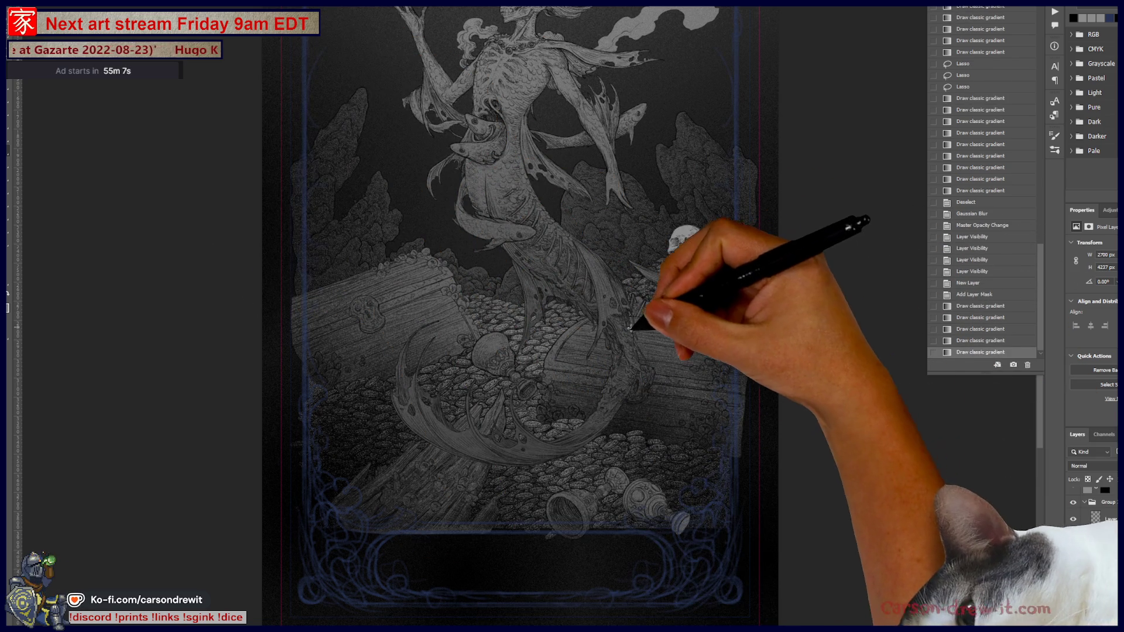
{"action": "key", "text": "ctrl+z"}
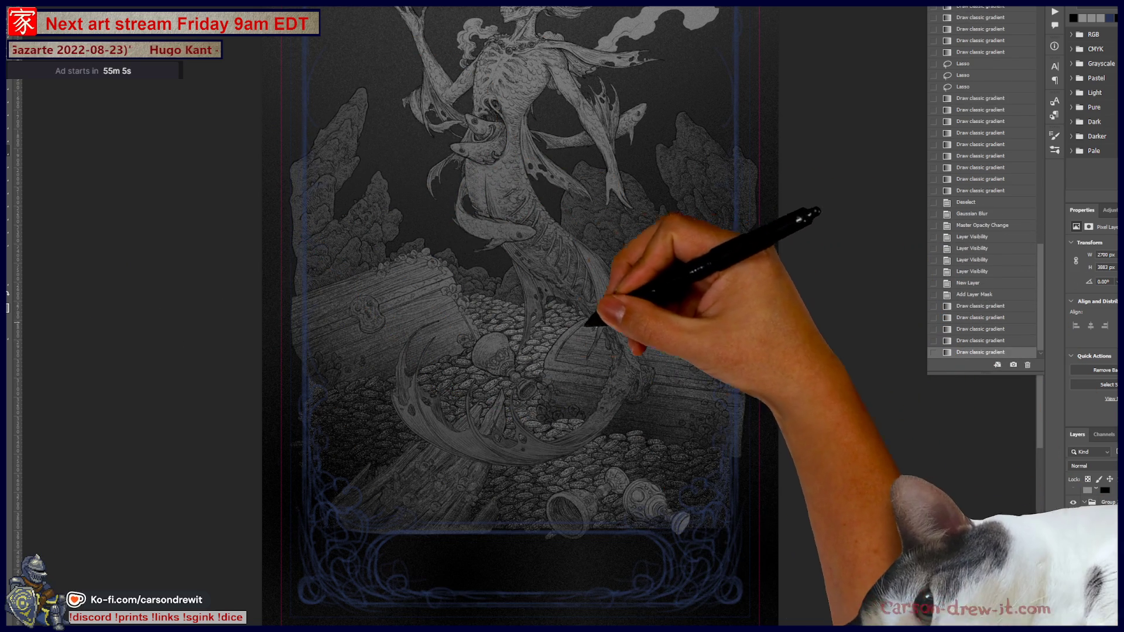
{"action": "key", "text": "ctrl+shift+z"}
{"action": "left_click_drag", "start_coordinate": [533, 343], "coordinate": [585, 345]}
{"action": "scroll", "coordinate": [585, 345], "scroll_direction": "down", "scroll_amount": 3}
{"action": "scroll", "coordinate": [589, 396], "scroll_direction": "down", "scroll_amount": 2}
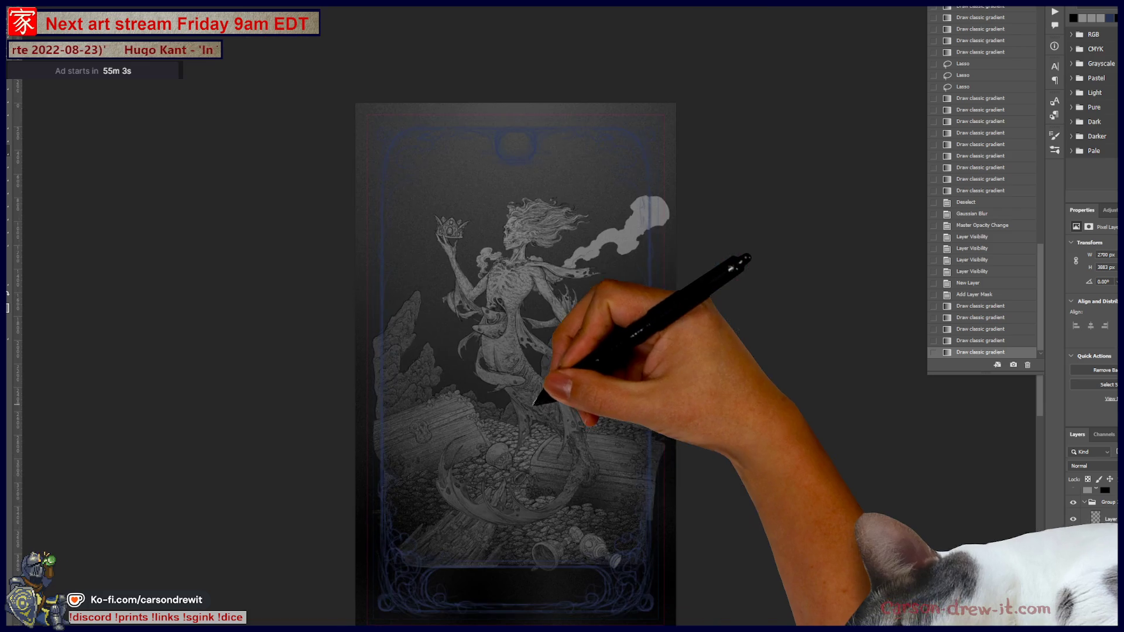
{"action": "scroll", "coordinate": [591, 435], "scroll_direction": "down", "scroll_amount": 2}
{"action": "scroll", "coordinate": [592, 435], "scroll_direction": "up", "scroll_amount": 2}
{"action": "scroll", "coordinate": [571, 444], "scroll_direction": "up", "scroll_amount": 1}
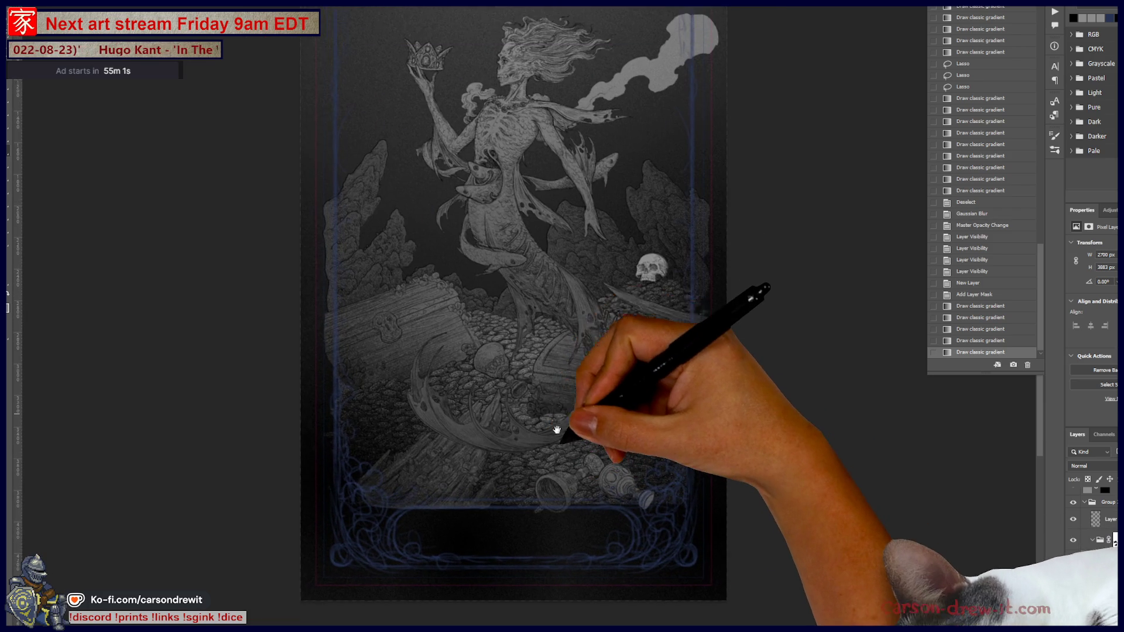
{"action": "scroll", "coordinate": [559, 449], "scroll_direction": "up", "scroll_amount": 1}
{"action": "key", "text": "ctrl+f"}
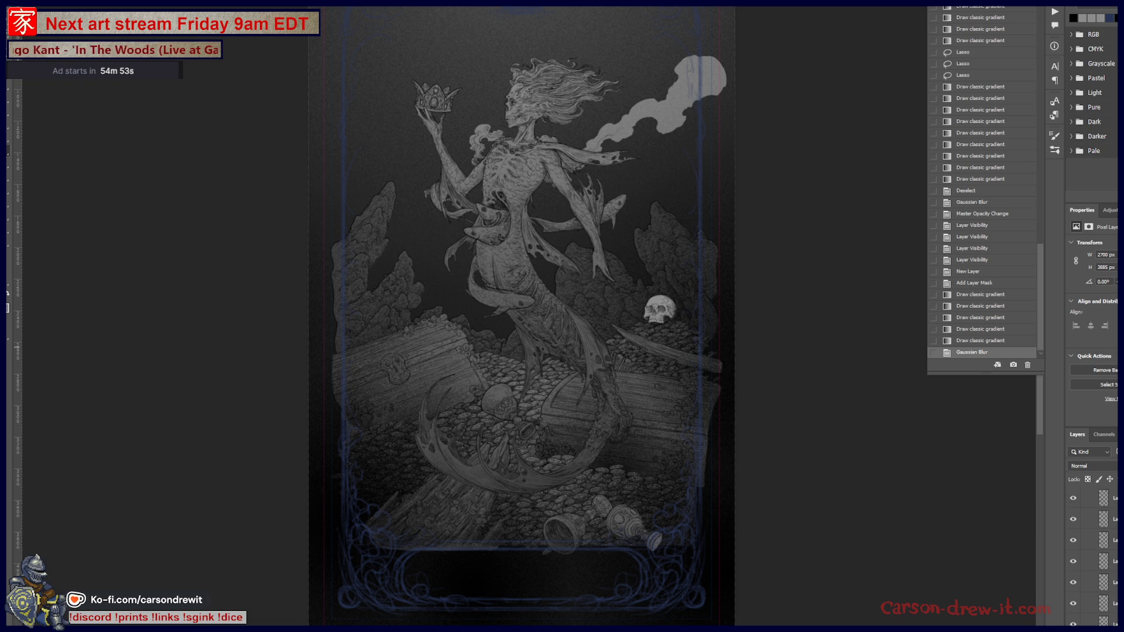
{"action": "scroll", "coordinate": [1098, 546], "scroll_direction": "down", "scroll_amount": 2}
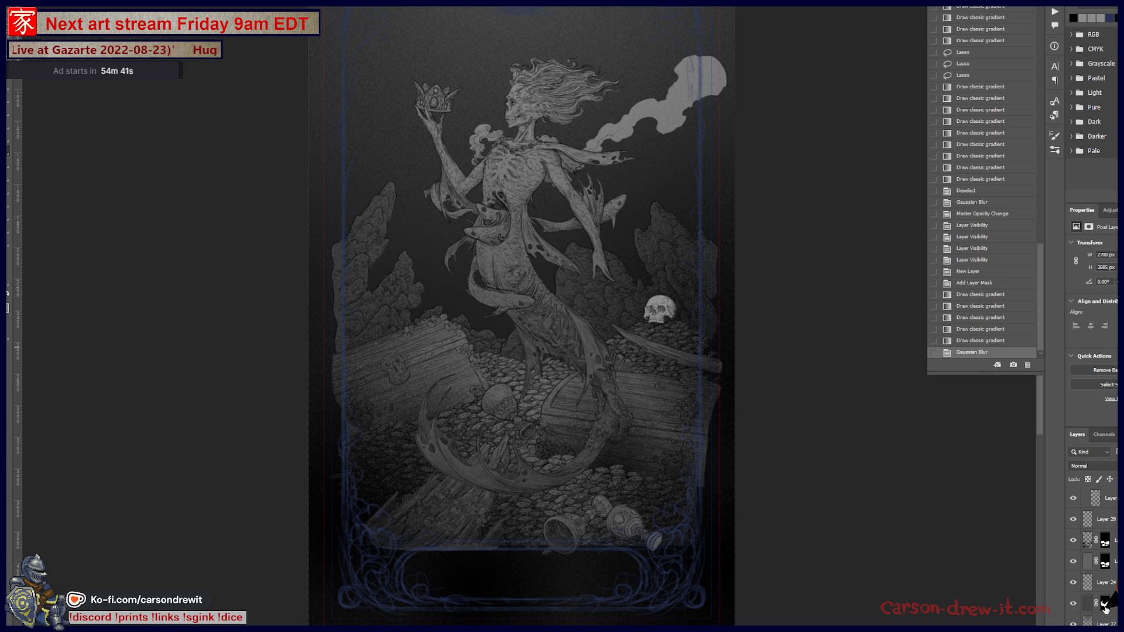
{"action": "scroll", "coordinate": [1108, 599], "scroll_direction": "down", "scroll_amount": 1}
{"action": "scroll", "coordinate": [1114, 582], "scroll_direction": "down", "scroll_amount": 1}
{"action": "scroll", "coordinate": [1114, 588], "scroll_direction": "down", "scroll_amount": 3}
{"action": "scroll", "coordinate": [1109, 597], "scroll_direction": "down", "scroll_amount": 3}
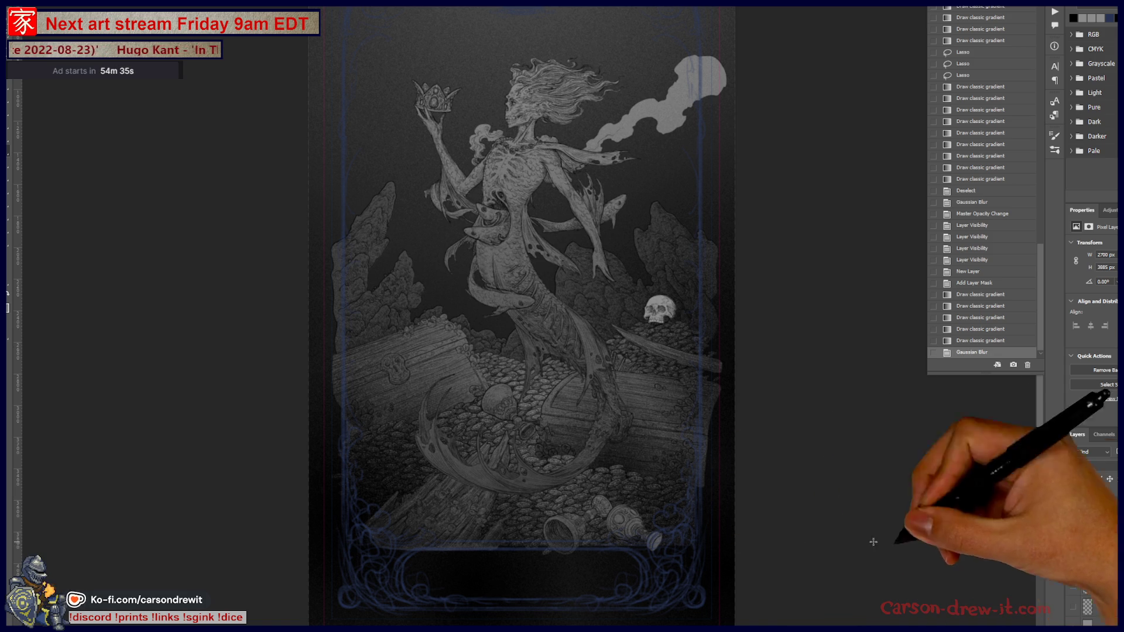
{"action": "scroll", "coordinate": [1109, 562], "scroll_direction": "down", "scroll_amount": 2}
{"action": "scroll", "coordinate": [1108, 563], "scroll_direction": "down", "scroll_amount": 2}
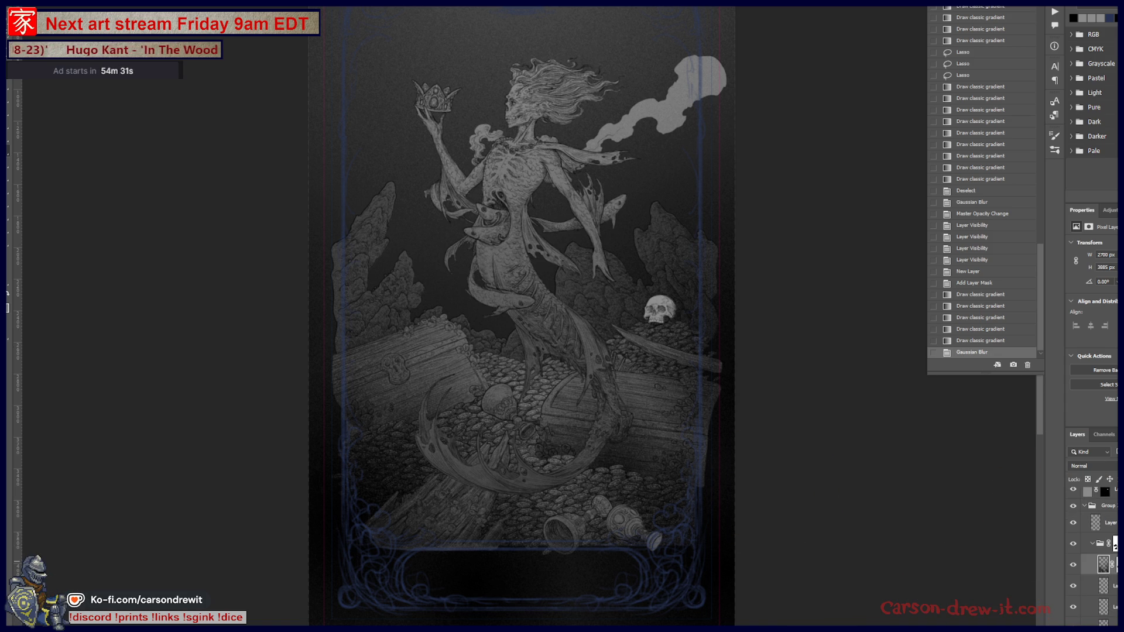
Toggle the shading layer to compare before/after, then show and dismiss the gradient presets
{"action": "left_click", "coordinate": [1073, 566]}
{"action": "left_click", "coordinate": [1074, 566]}
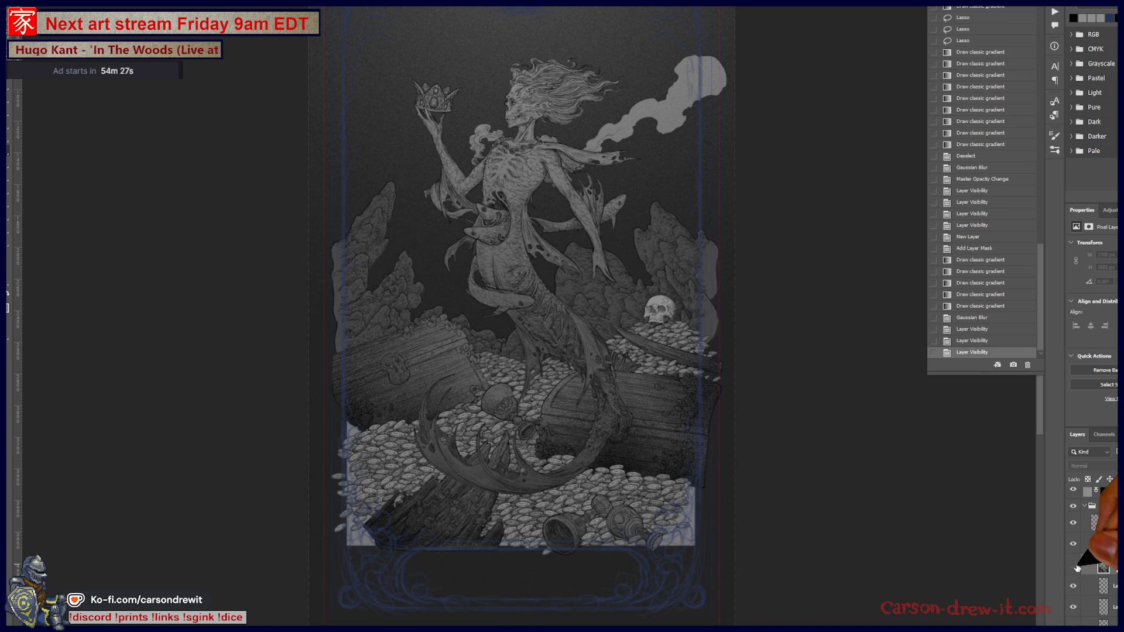
{"action": "left_click", "coordinate": [1075, 566]}
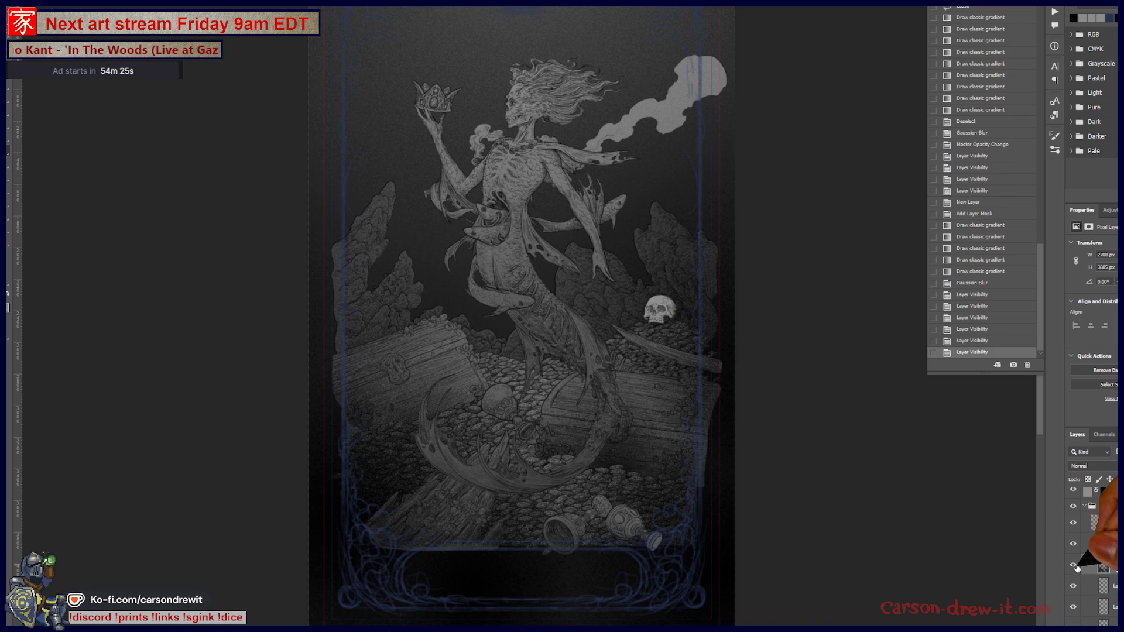
{"action": "left_click", "coordinate": [1075, 566]}
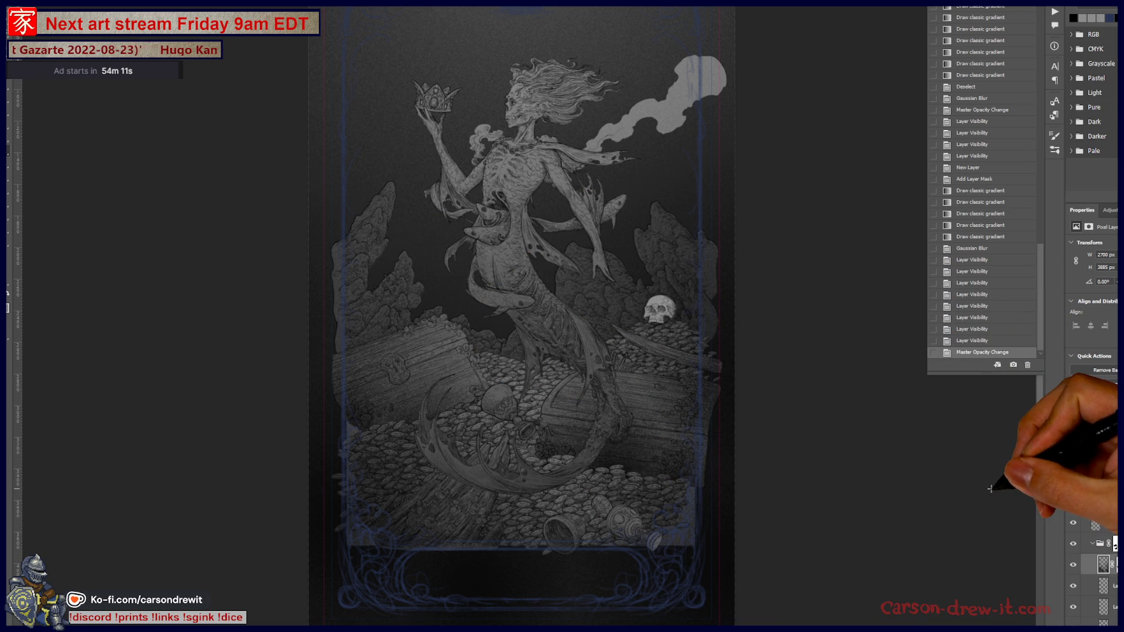
{"action": "right_click", "coordinate": [982, 469]}
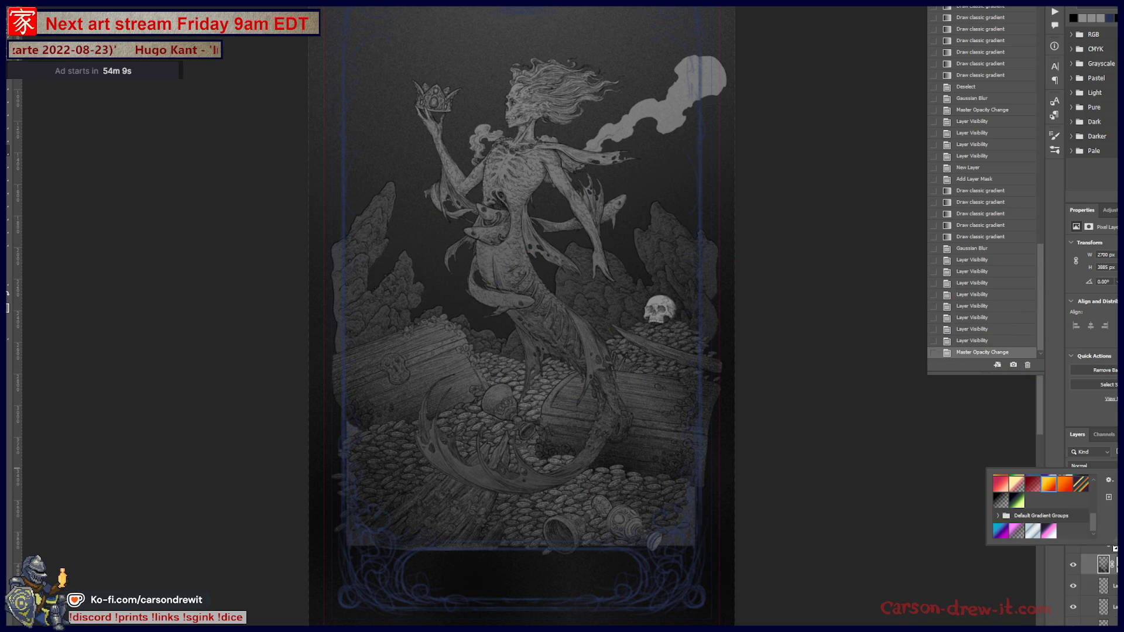
{"action": "left_click", "coordinate": [1059, 521]}
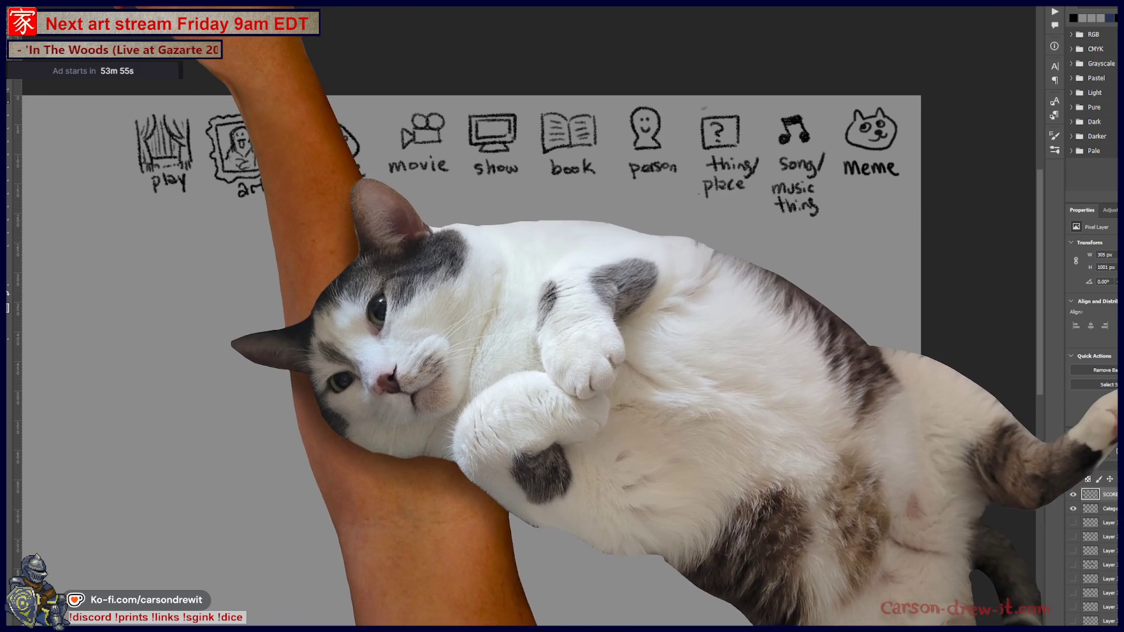
Dismiss the brush presets and cycle document tabs until the mermaid treasure card is showing
{"action": "left_click", "coordinate": [27, 26]}
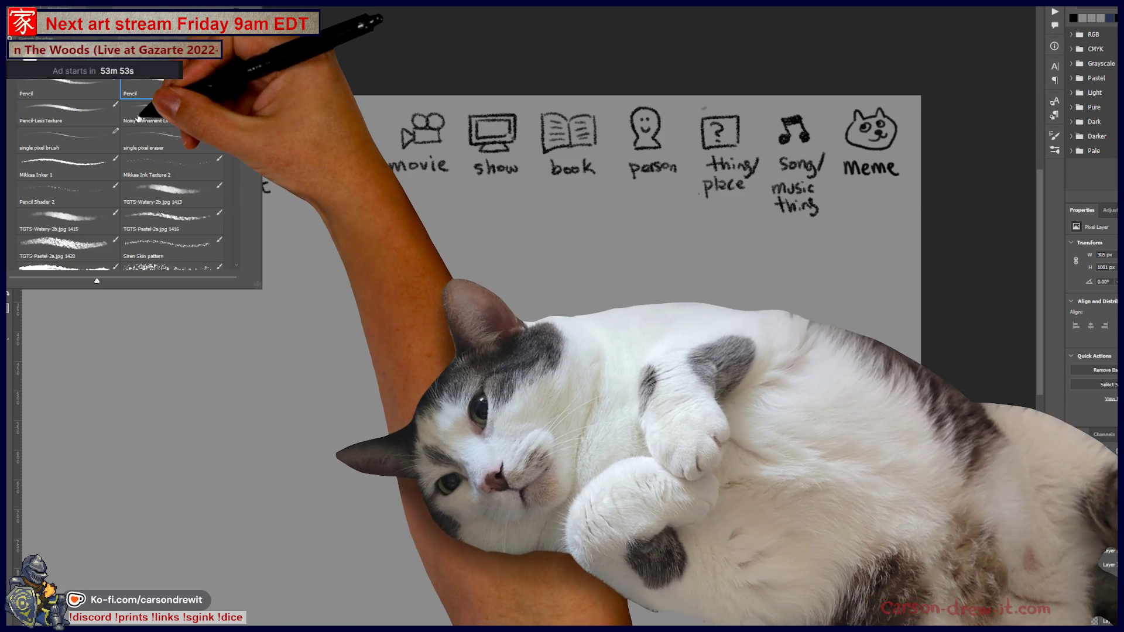
{"action": "key", "text": "Escape"}
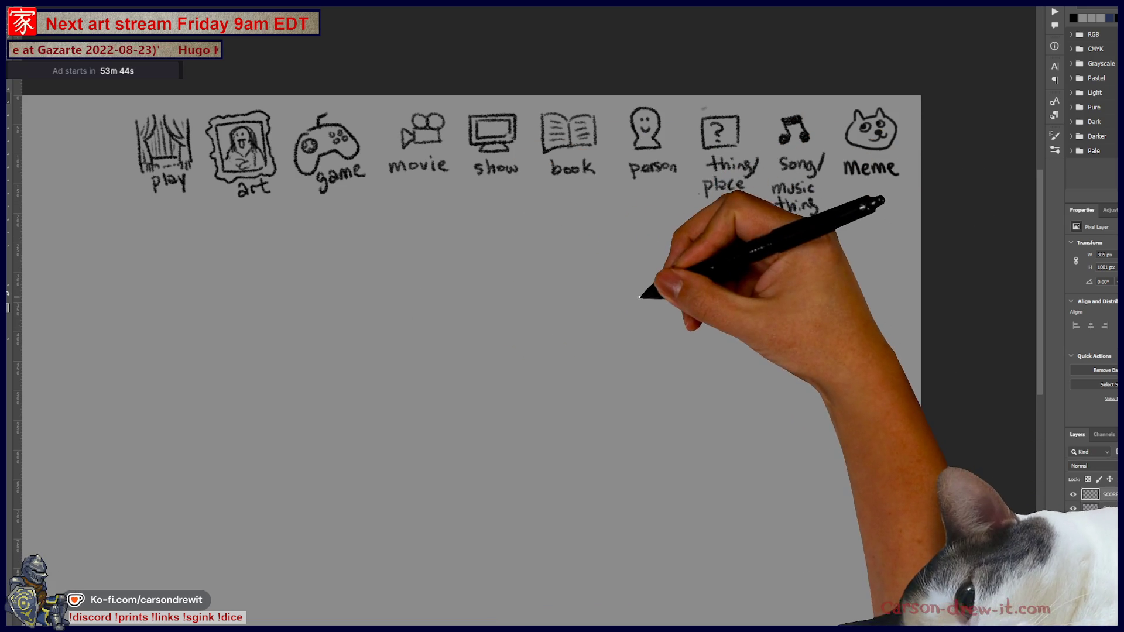
{"action": "scroll", "coordinate": [475, 351], "scroll_direction": "up", "scroll_amount": 1}
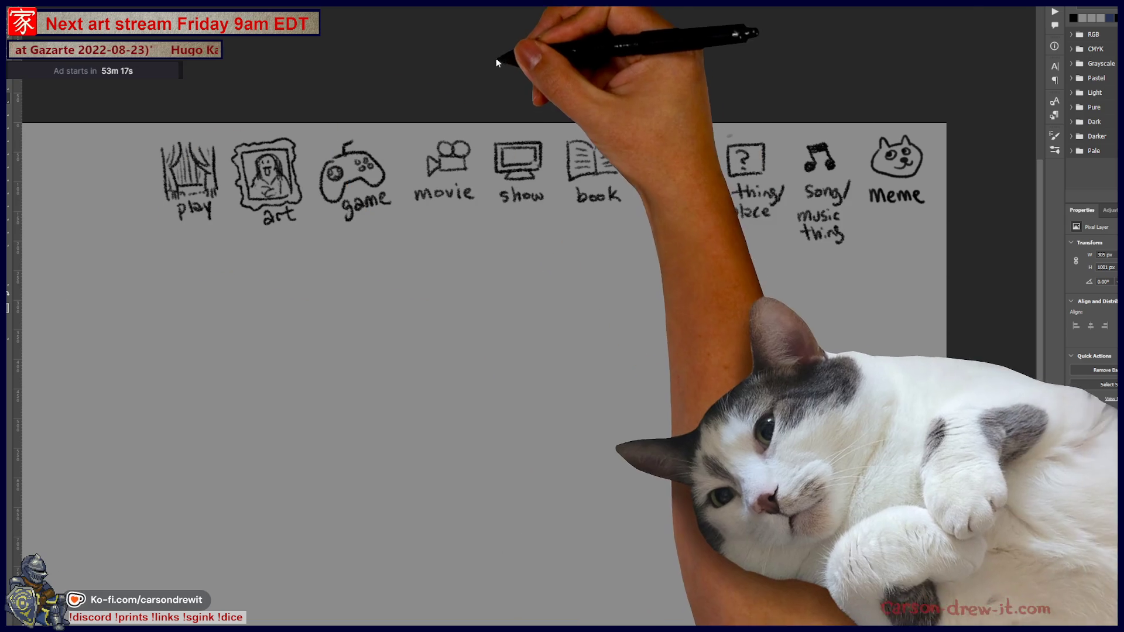
{"action": "key", "text": "ctrl+Tab"}
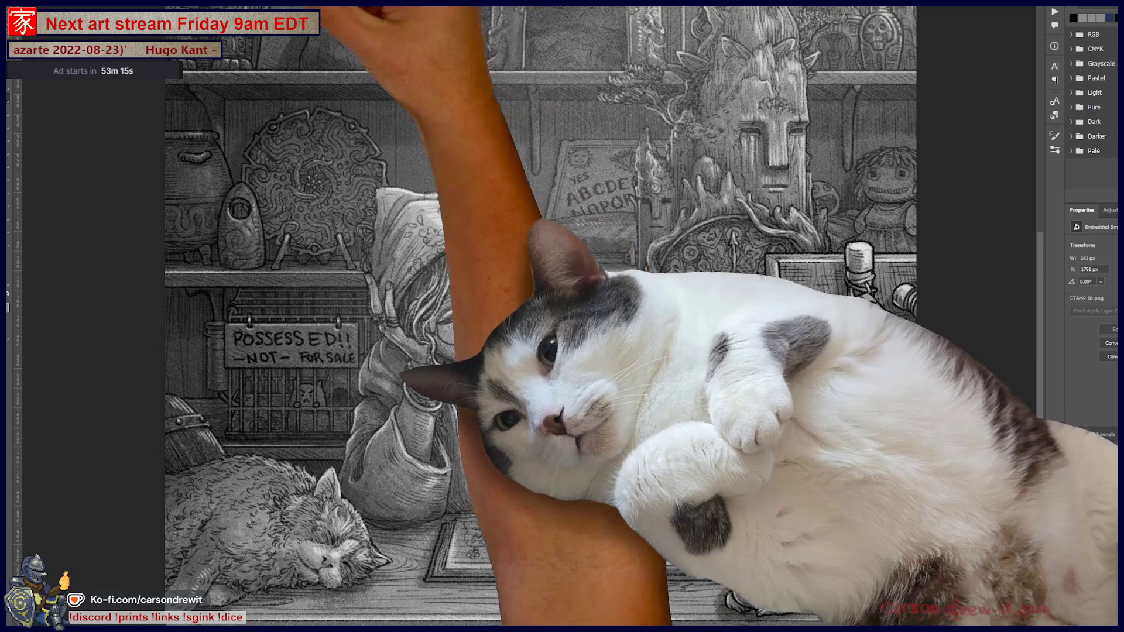
{"action": "key", "text": "ctrl+Tab"}
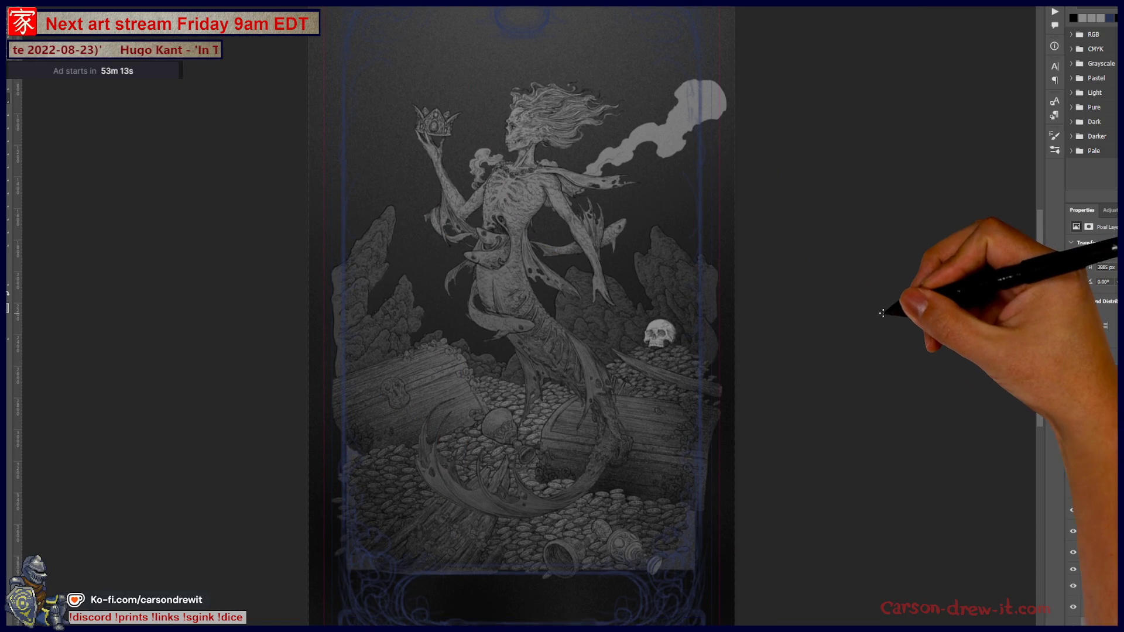
{"action": "scroll", "coordinate": [883, 302], "scroll_direction": "up", "scroll_amount": 2}
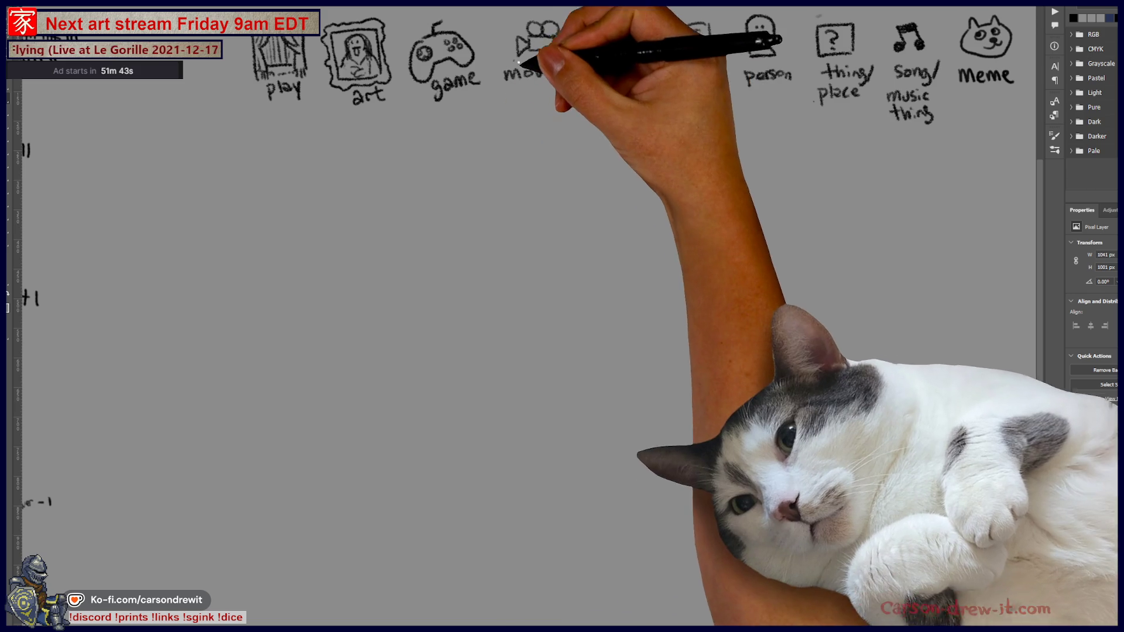
Circle the 'movie' category icon and draw two blank answer lines below the icon row
{"action": "key", "text": "ctrl+minus"}
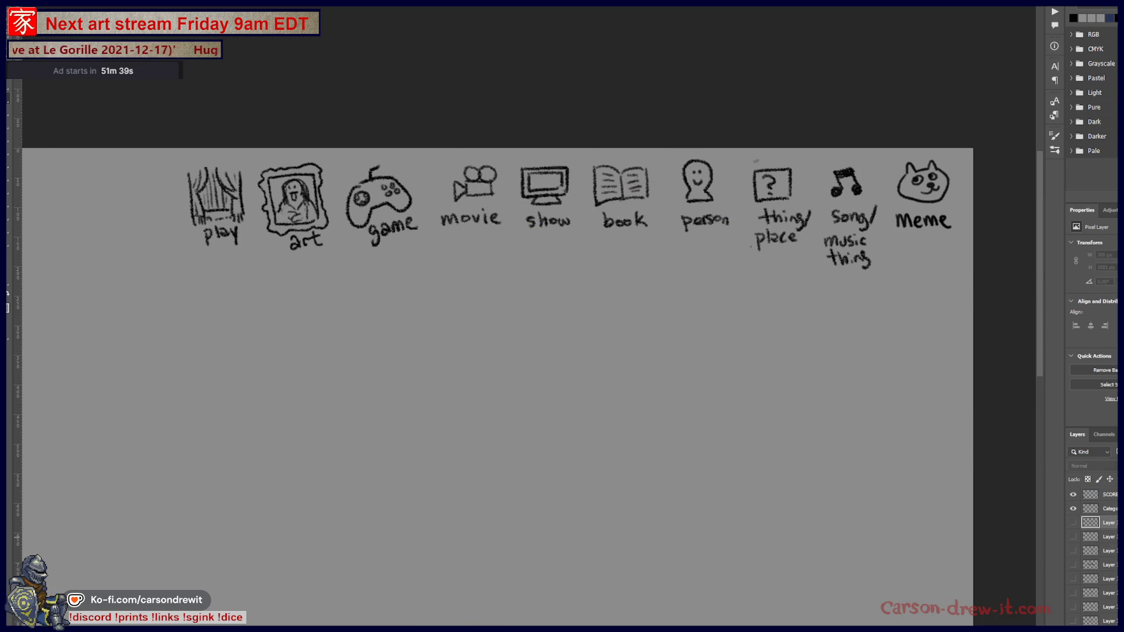
{"action": "left_click_drag", "start_coordinate": [464, 156], "coordinate": [471, 158]}
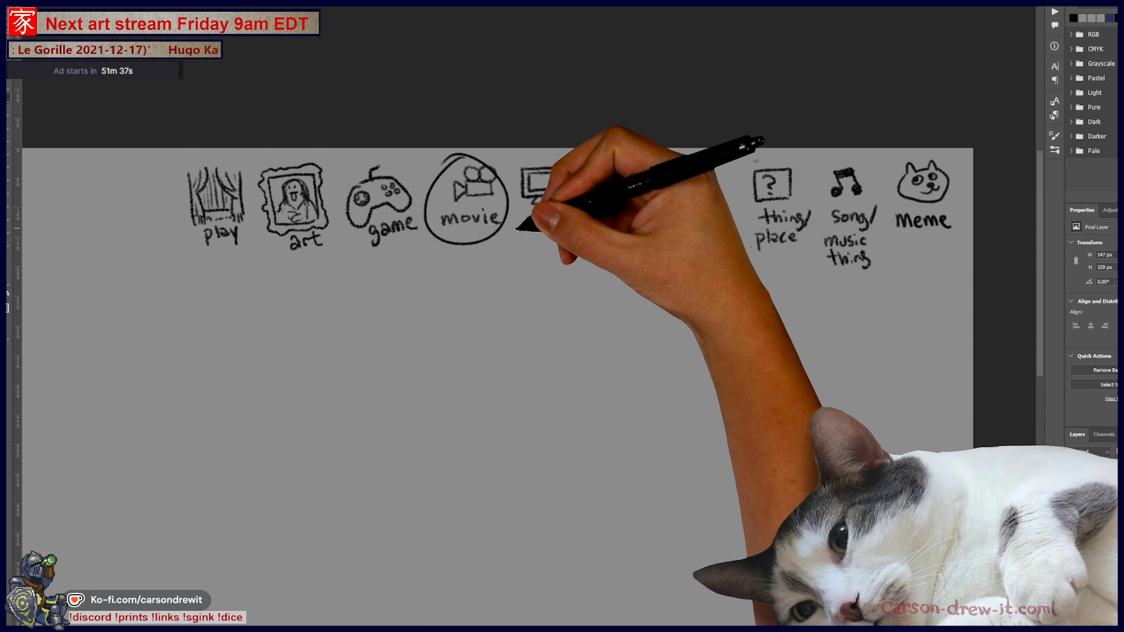
{"action": "key", "text": "ctrl+plus"}
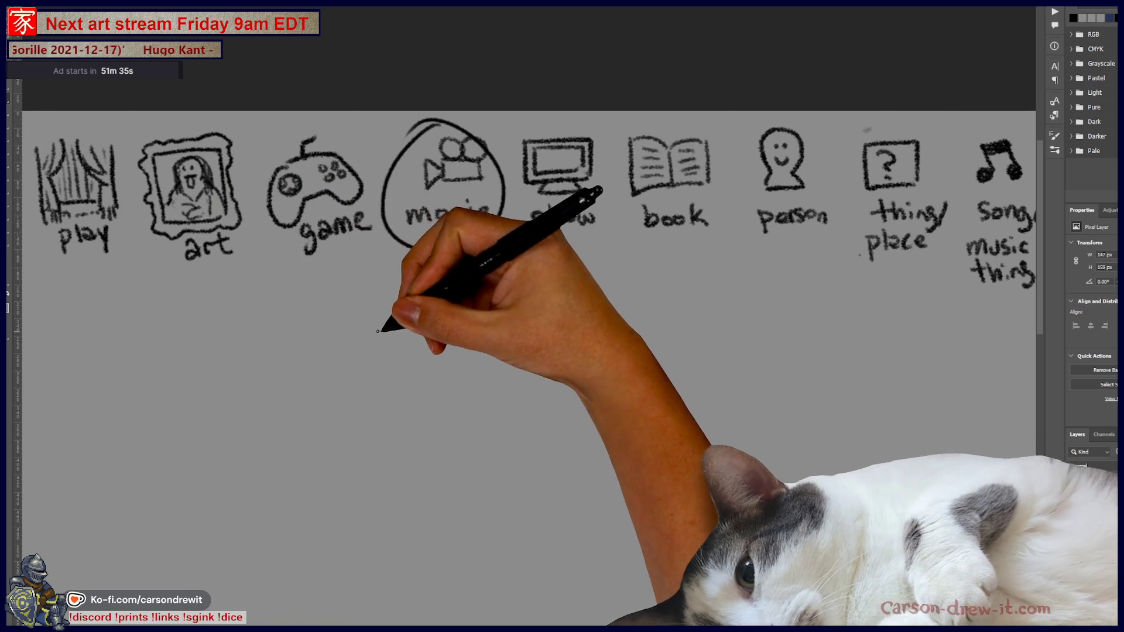
{"action": "left_click_drag", "start_coordinate": [303, 301], "coordinate": [539, 307]}
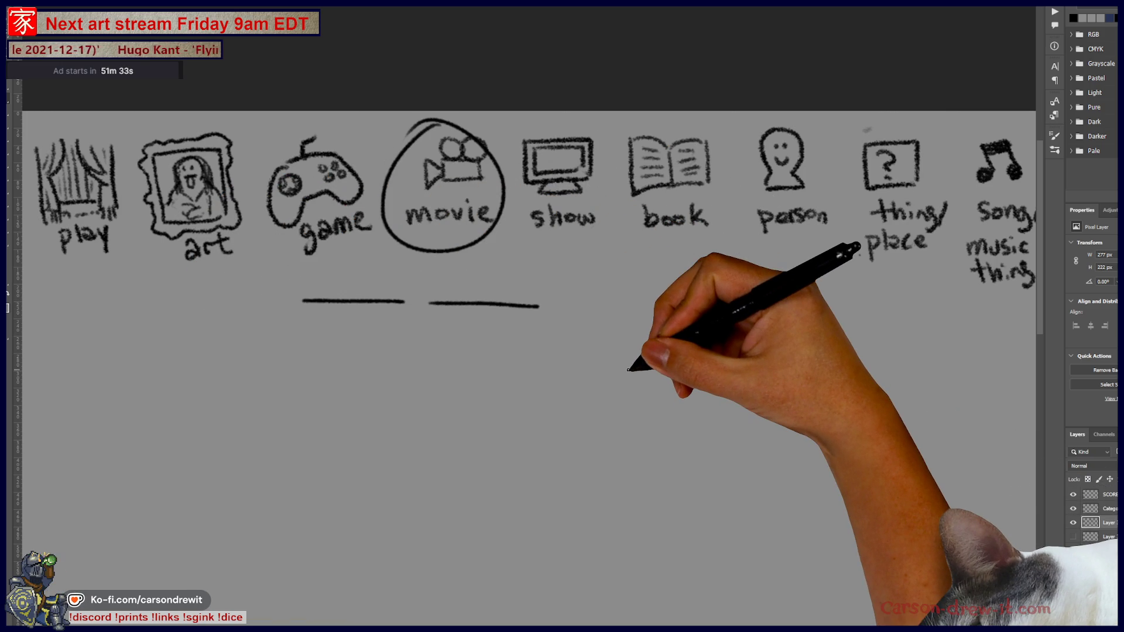
{"action": "scroll", "coordinate": [630, 369], "scroll_direction": "up", "scroll_amount": 2}
Sketch the round head of the sun below the answer lines
{"action": "left_click_drag", "start_coordinate": [627, 364], "coordinate": [750, 352]}
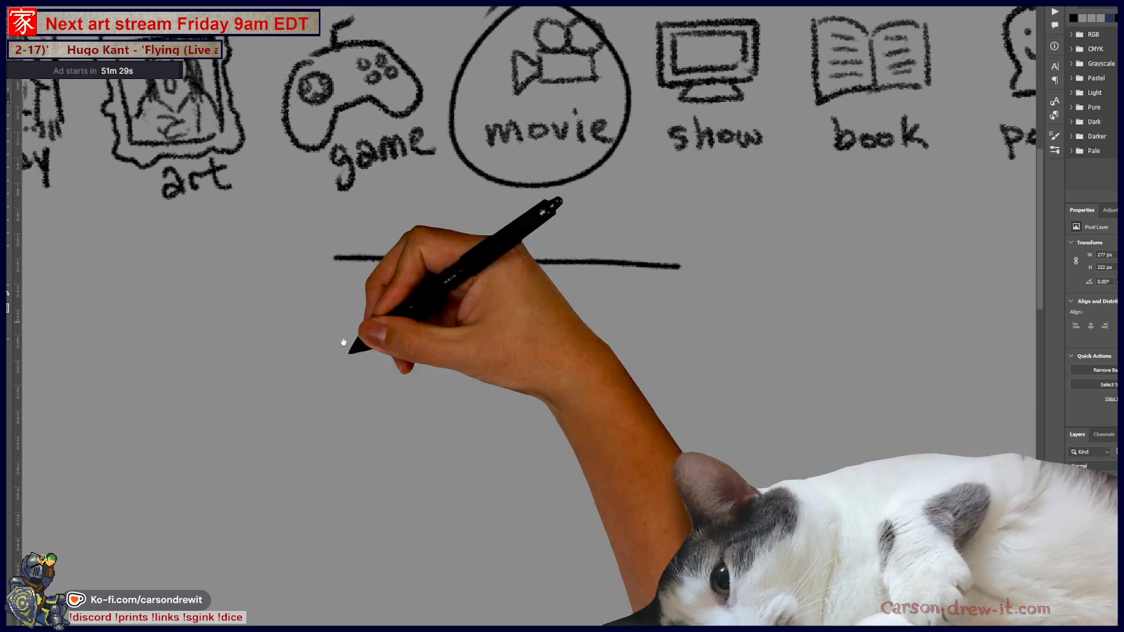
{"action": "scroll", "coordinate": [369, 334], "scroll_direction": "down", "scroll_amount": 3}
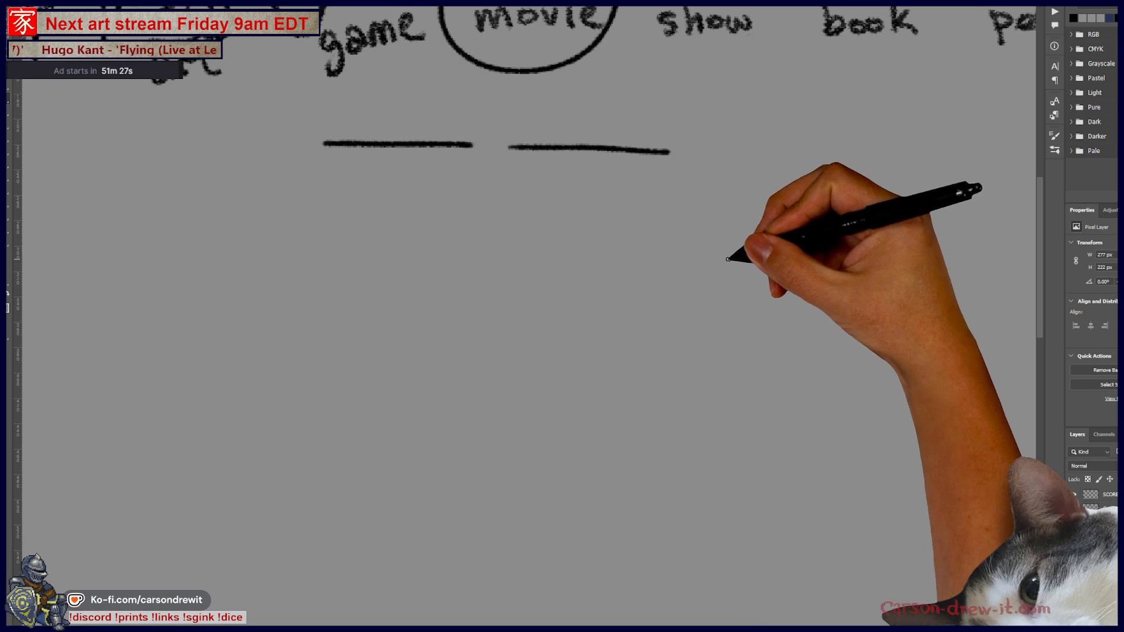
{"action": "mouse_move", "coordinate": [702, 224]}
{"action": "left_mouse_down"}
{"action": "mouse_move", "coordinate": [679, 268]}
{"action": "mouse_move", "coordinate": [707, 285]}
{"action": "mouse_move", "coordinate": [726, 267]}
{"action": "mouse_move", "coordinate": [707, 298]}
{"action": "mouse_move", "coordinate": [755, 282]}
{"action": "left_mouse_up"}
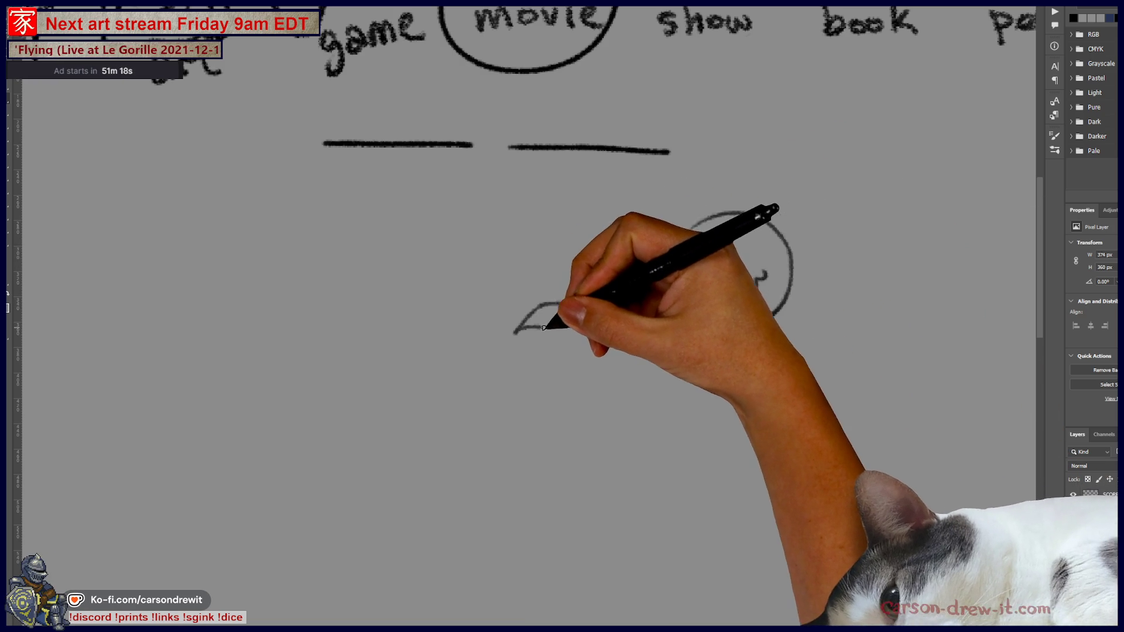
Surround the sun with flame rays, give it an angry face, and add long flame streaks to the lower left
{"action": "left_click_drag", "start_coordinate": [516, 332], "coordinate": [646, 251]}
{"action": "mouse_move", "coordinate": [518, 332]}
{"action": "left_mouse_down"}
{"action": "mouse_move", "coordinate": [655, 365]}
{"action": "mouse_move", "coordinate": [715, 364]}
{"action": "mouse_move", "coordinate": [710, 439]}
{"action": "mouse_move", "coordinate": [766, 351]}
{"action": "mouse_move", "coordinate": [819, 416]}
{"action": "mouse_move", "coordinate": [804, 334]}
{"action": "mouse_move", "coordinate": [905, 334]}
{"action": "mouse_move", "coordinate": [879, 264]}
{"action": "mouse_move", "coordinate": [927, 244]}
{"action": "mouse_move", "coordinate": [770, 182]}
{"action": "left_mouse_up"}
{"action": "mouse_move", "coordinate": [646, 255]}
{"action": "left_mouse_down"}
{"action": "mouse_move", "coordinate": [640, 238]}
{"action": "mouse_move", "coordinate": [585, 213]}
{"action": "mouse_move", "coordinate": [657, 176]}
{"action": "mouse_move", "coordinate": [728, 163]}
{"action": "mouse_move", "coordinate": [779, 170]}
{"action": "mouse_move", "coordinate": [766, 289]}
{"action": "left_mouse_up"}
{"action": "left_click_drag", "start_coordinate": [719, 227], "coordinate": [801, 231]}
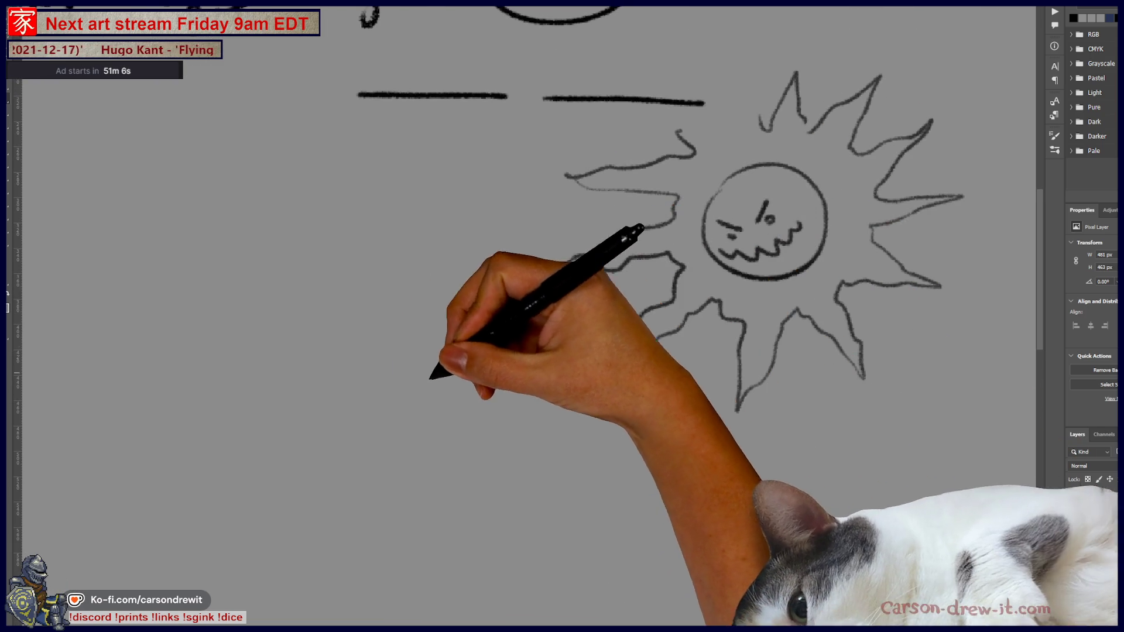
{"action": "left_click_drag", "start_coordinate": [598, 308], "coordinate": [362, 402]}
{"action": "left_click_drag", "start_coordinate": [571, 363], "coordinate": [488, 418]}
{"action": "left_click_drag", "start_coordinate": [665, 418], "coordinate": [690, 452]}
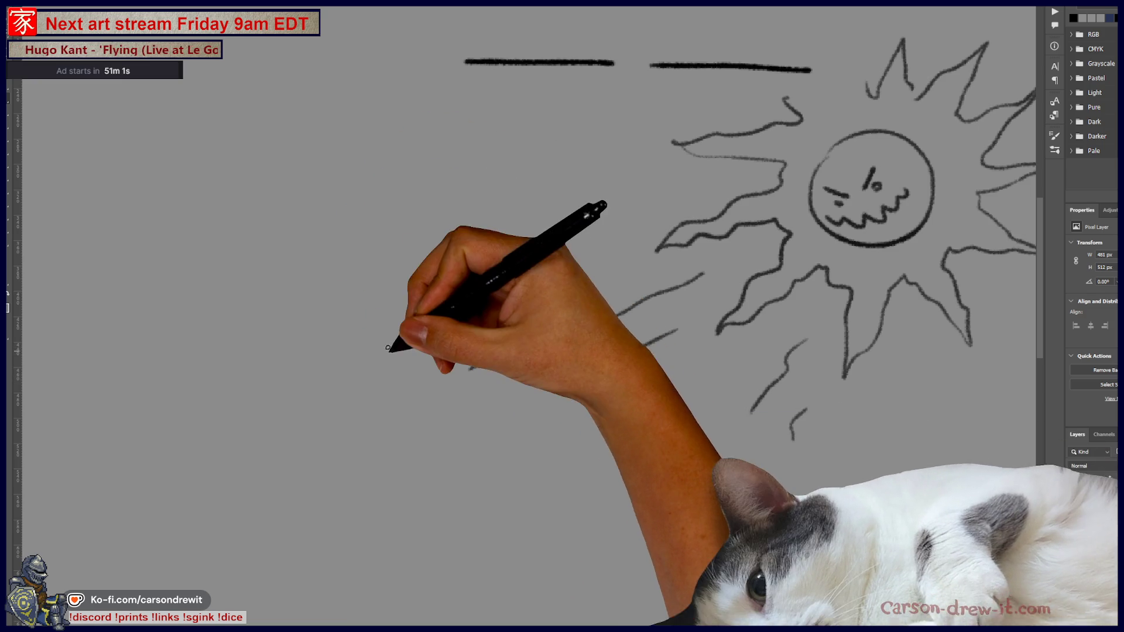
Draw the first blasted figure with X eyes, body, hand, blast streak and ground lines
{"action": "mouse_move", "coordinate": [378, 367]}
{"action": "left_mouse_down"}
{"action": "mouse_move", "coordinate": [387, 299]}
{"action": "mouse_move", "coordinate": [414, 306]}
{"action": "mouse_move", "coordinate": [383, 325]}
{"action": "left_mouse_up"}
{"action": "mouse_move", "coordinate": [371, 315]}
{"action": "left_mouse_down"}
{"action": "mouse_move", "coordinate": [372, 336]}
{"action": "mouse_move", "coordinate": [422, 345]}
{"action": "mouse_move", "coordinate": [404, 312]}
{"action": "left_mouse_up"}
{"action": "left_click_drag", "start_coordinate": [395, 303], "coordinate": [408, 350]}
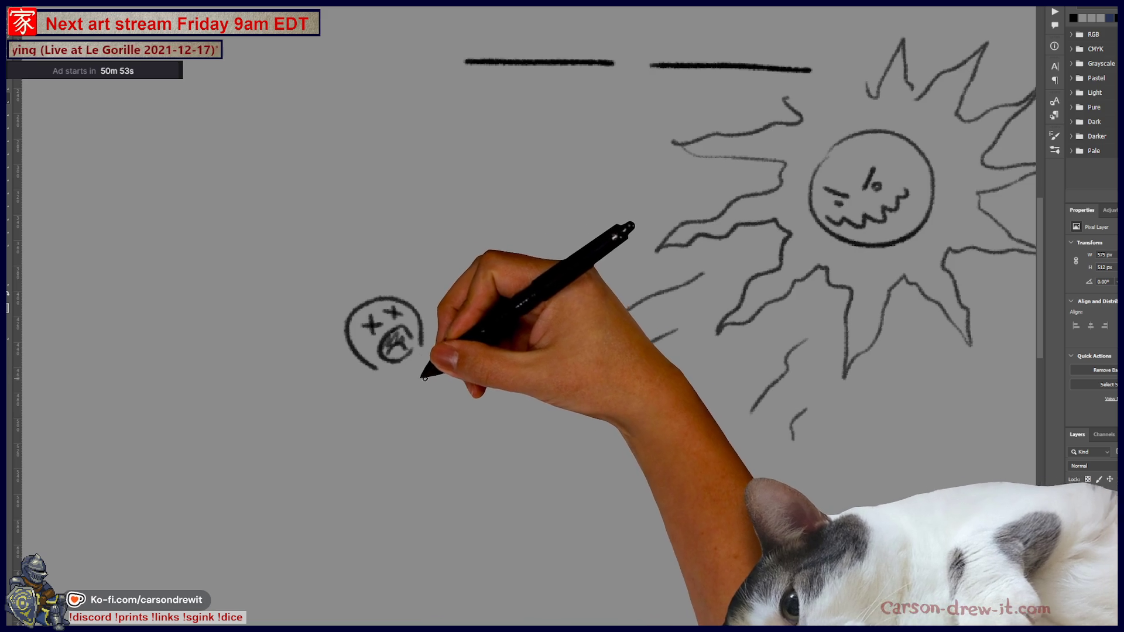
{"action": "left_click_drag", "start_coordinate": [377, 376], "coordinate": [397, 449]}
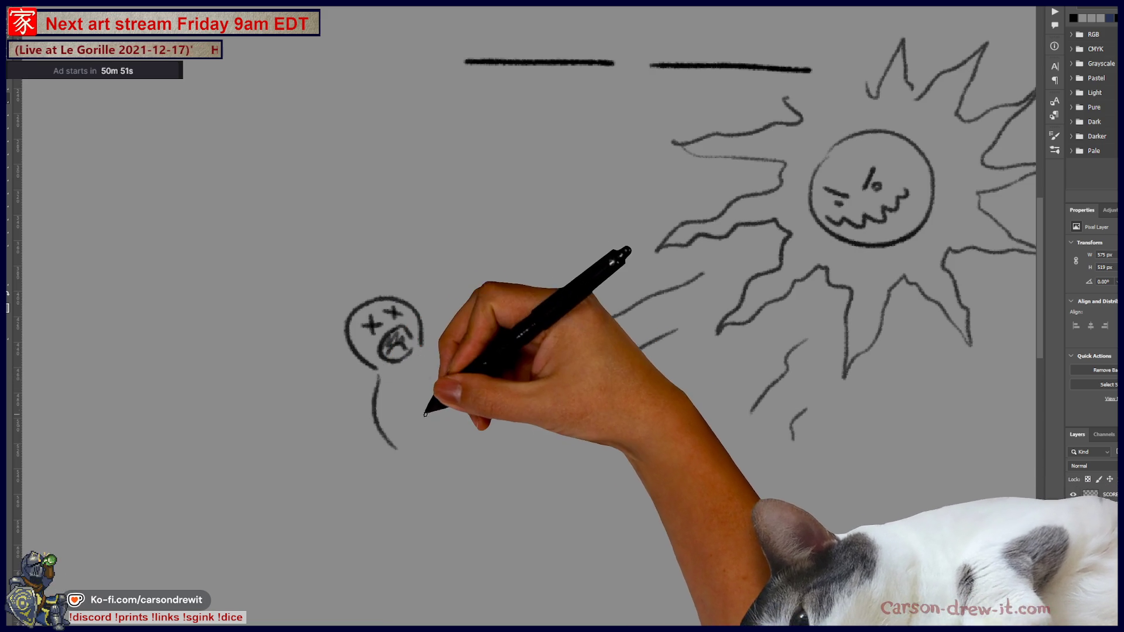
{"action": "mouse_move", "coordinate": [420, 406]}
{"action": "left_mouse_down"}
{"action": "mouse_move", "coordinate": [444, 392]}
{"action": "mouse_move", "coordinate": [459, 407]}
{"action": "mouse_move", "coordinate": [438, 452]}
{"action": "left_mouse_up"}
{"action": "left_click_drag", "start_coordinate": [424, 342], "coordinate": [505, 292]}
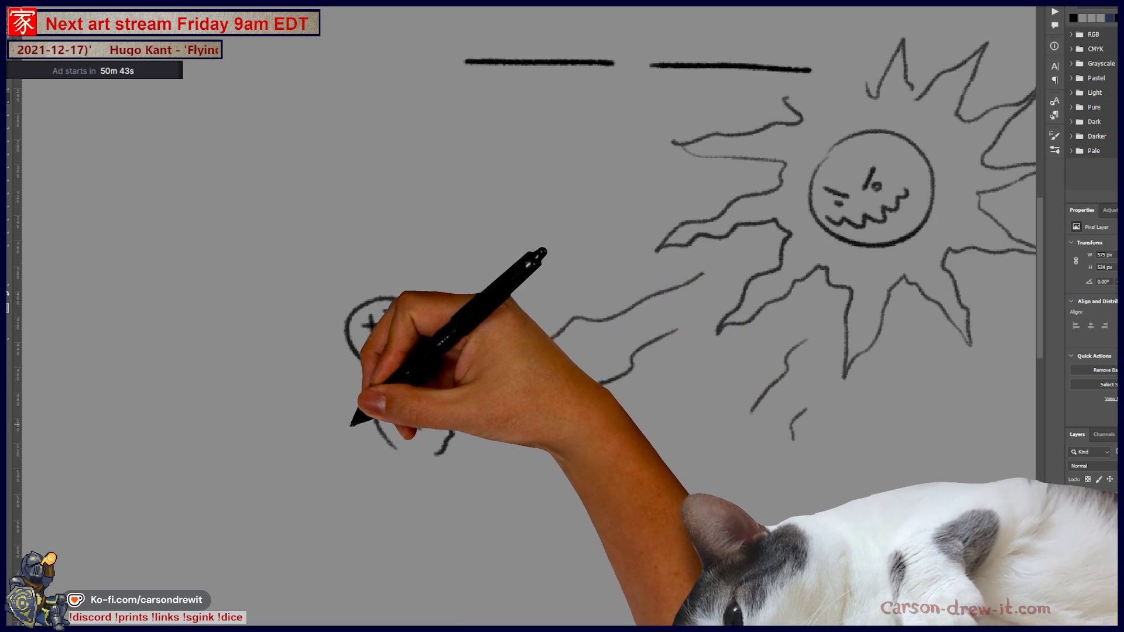
{"action": "left_click_drag", "start_coordinate": [378, 422], "coordinate": [296, 461]}
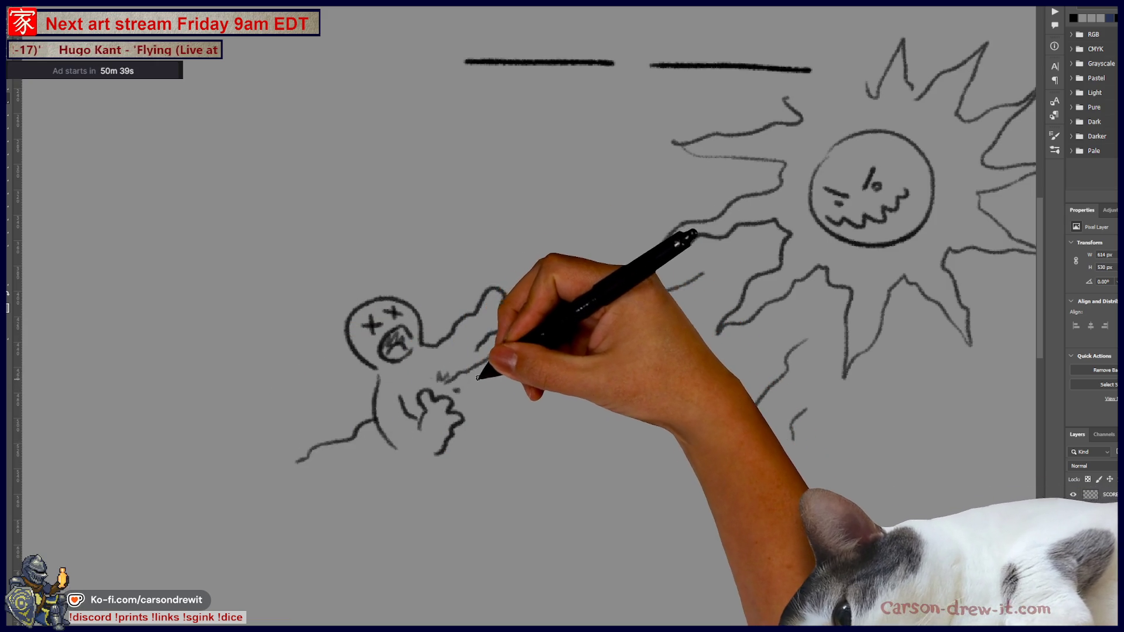
Finish the first figure's leg and foot, then sketch a second figure with body and blast lines
{"action": "mouse_move", "coordinate": [476, 377]}
{"action": "left_mouse_down"}
{"action": "mouse_move", "coordinate": [519, 422]}
{"action": "mouse_move", "coordinate": [538, 477]}
{"action": "left_mouse_up"}
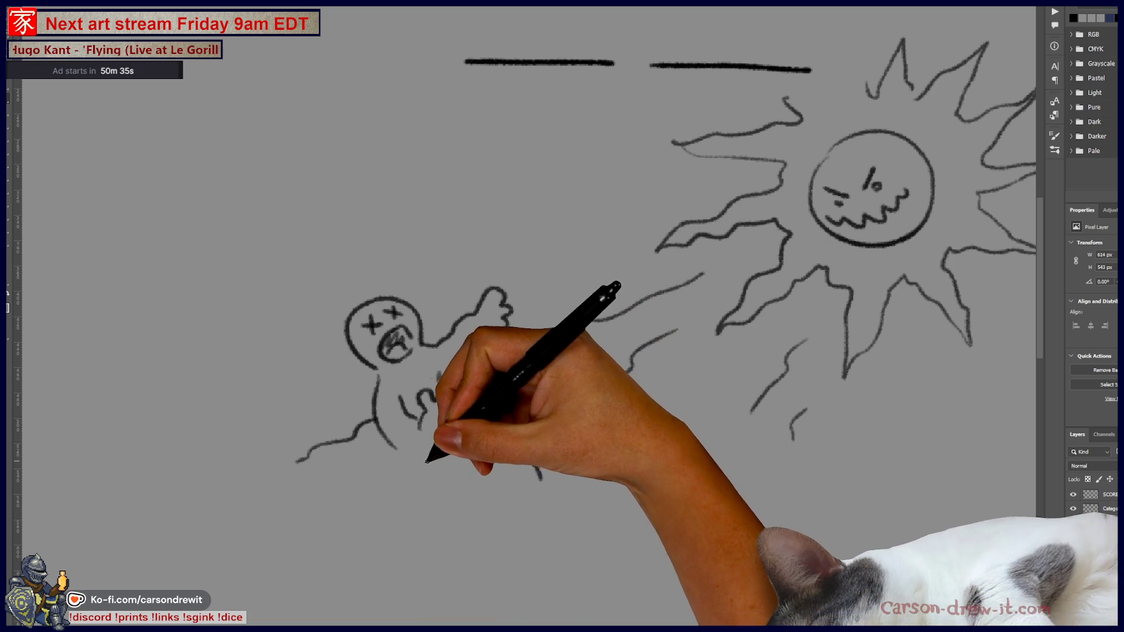
{"action": "mouse_move", "coordinate": [439, 478]}
{"action": "left_mouse_down"}
{"action": "mouse_move", "coordinate": [459, 500]}
{"action": "mouse_move", "coordinate": [525, 494]}
{"action": "left_mouse_up"}
{"action": "left_click_drag", "start_coordinate": [514, 413], "coordinate": [565, 462]}
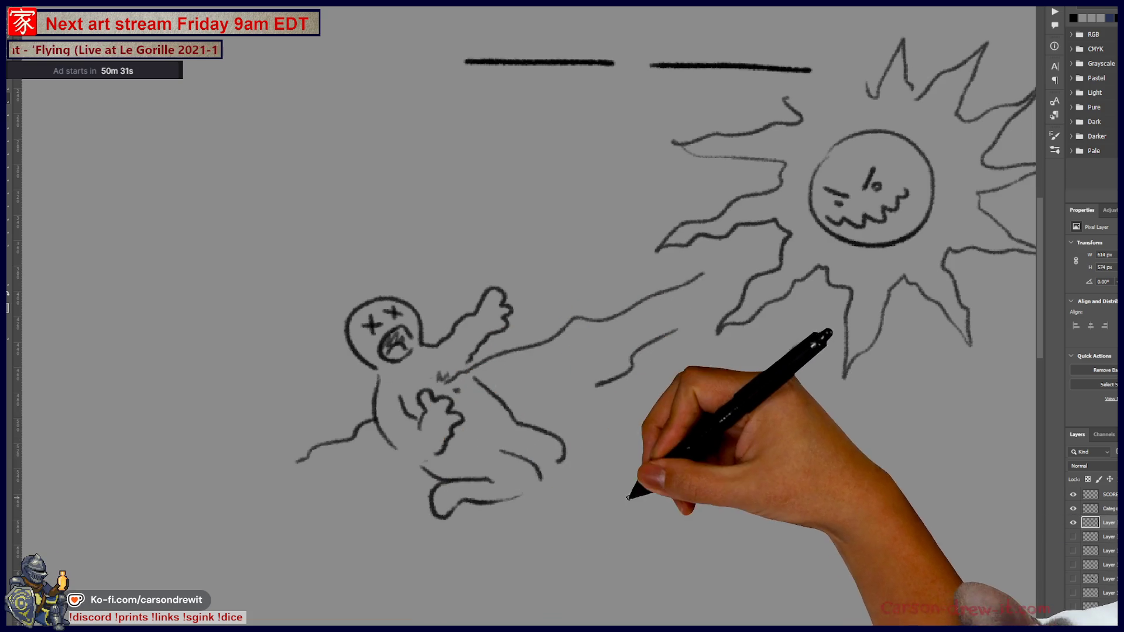
{"action": "left_click_drag", "start_coordinate": [563, 317], "coordinate": [448, 308]}
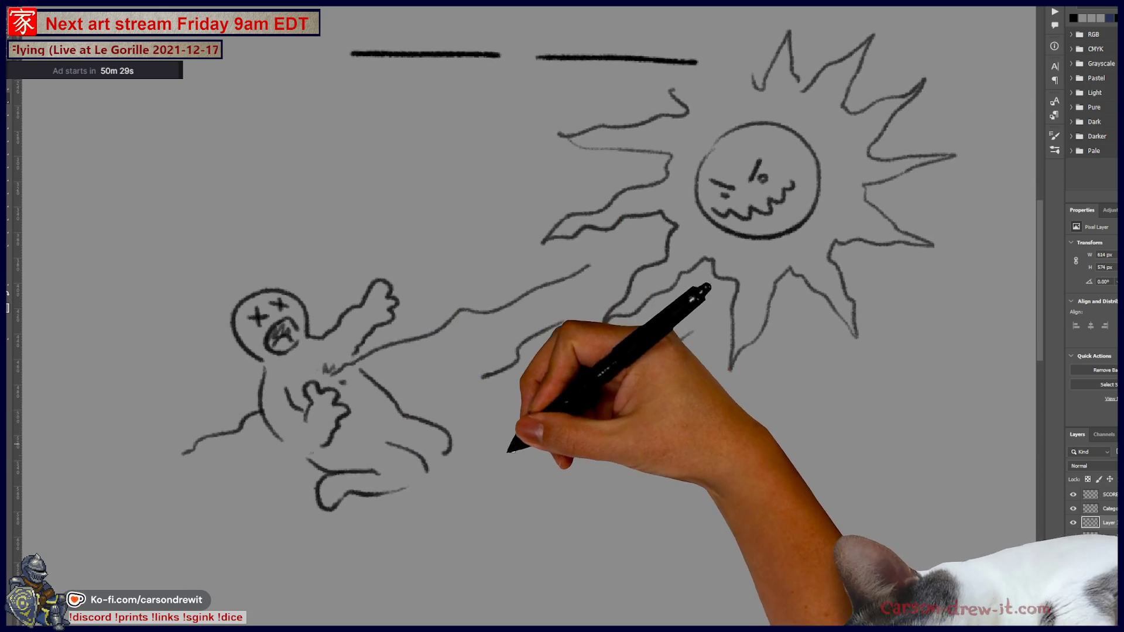
{"action": "left_click_drag", "start_coordinate": [562, 317], "coordinate": [525, 331]}
{"action": "left_click_drag", "start_coordinate": [508, 455], "coordinate": [488, 490]}
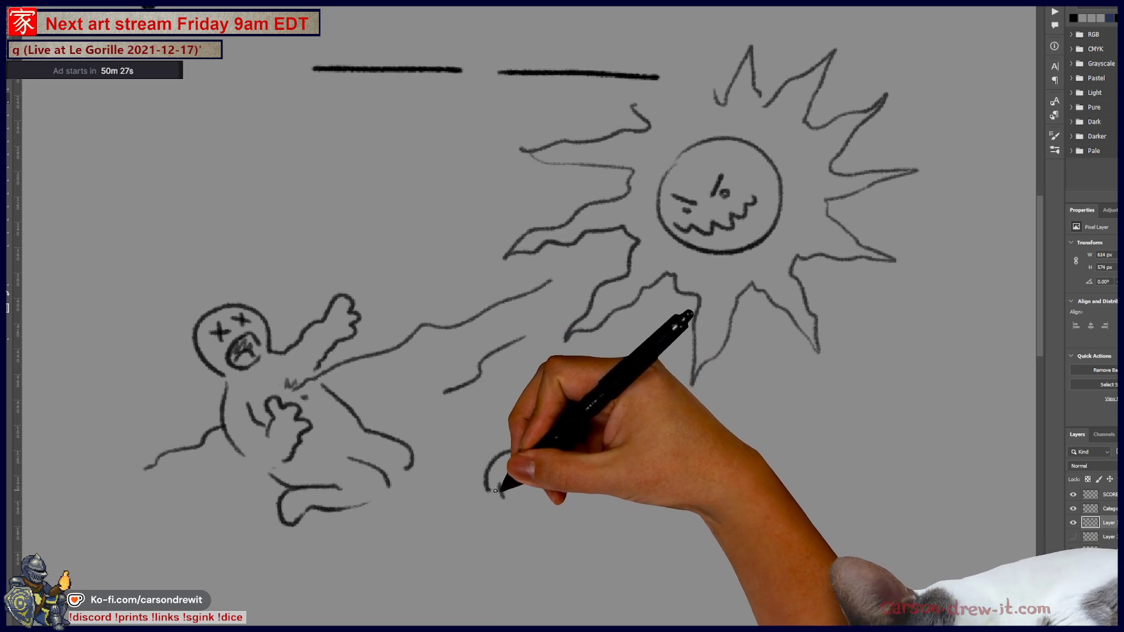
{"action": "mouse_move", "coordinate": [553, 469]}
{"action": "left_mouse_down"}
{"action": "mouse_move", "coordinate": [615, 470]}
{"action": "mouse_move", "coordinate": [655, 374]}
{"action": "left_mouse_up"}
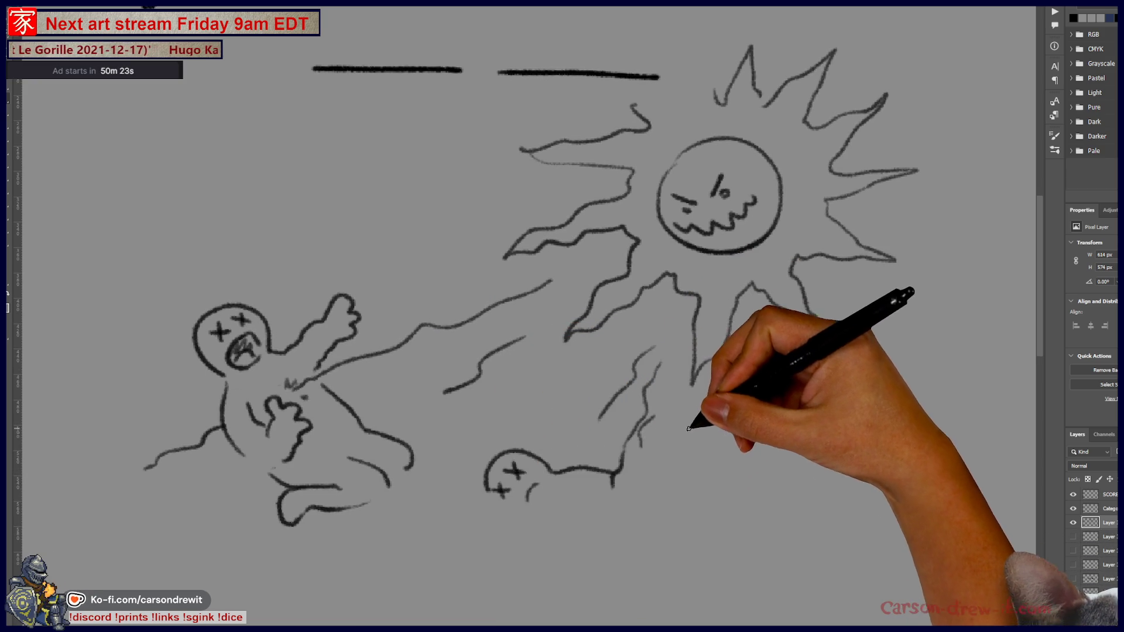
Add flame zigzags under the sun, smoke squiggles above both figures, and circle the first answer line
{"action": "left_click_drag", "start_coordinate": [795, 258], "coordinate": [819, 352]}
{"action": "left_click_drag", "start_coordinate": [683, 456], "coordinate": [674, 481]}
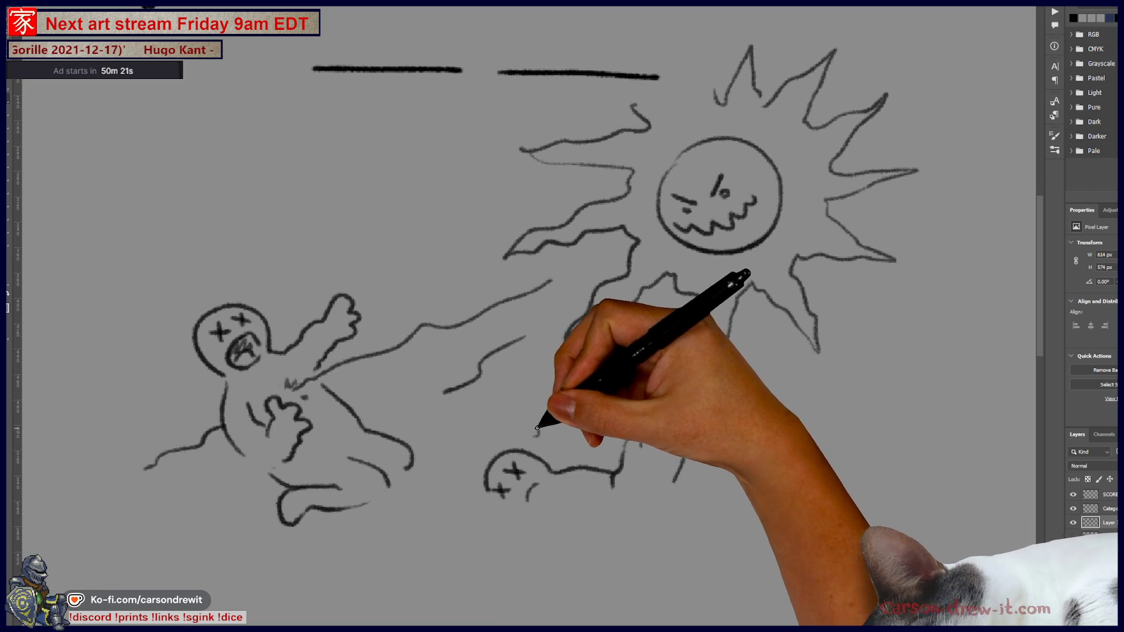
{"action": "left_click_drag", "start_coordinate": [572, 427], "coordinate": [616, 414]}
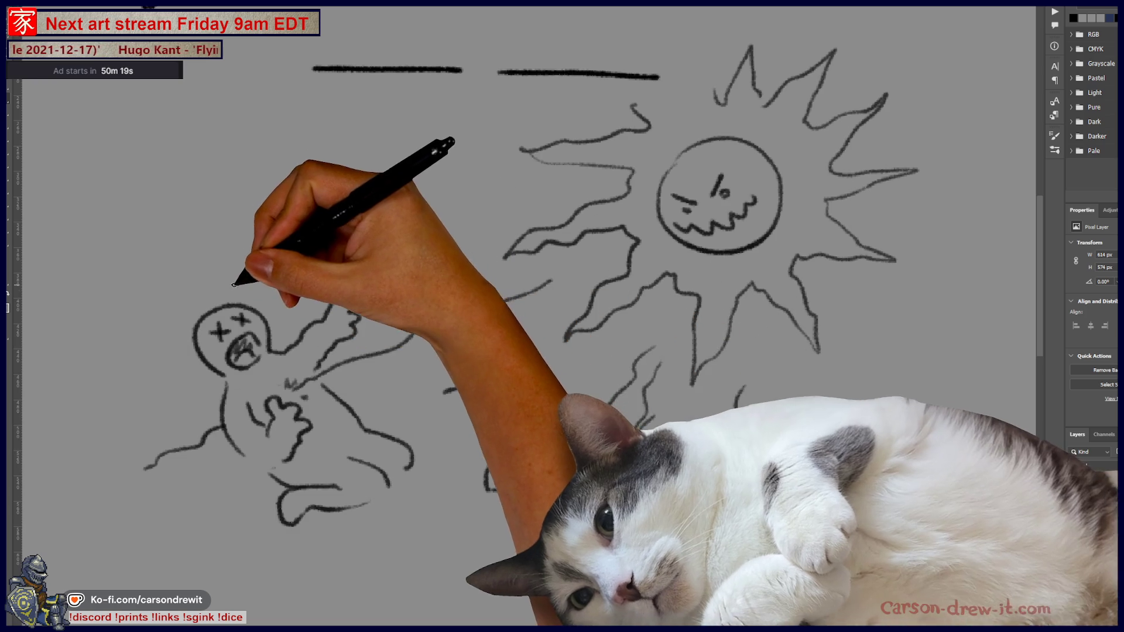
{"action": "left_click_drag", "start_coordinate": [234, 283], "coordinate": [283, 242]}
{"action": "mouse_move", "coordinate": [319, 288]}
{"action": "left_mouse_down"}
{"action": "mouse_move", "coordinate": [333, 233]}
{"action": "mouse_move", "coordinate": [372, 249]}
{"action": "left_mouse_up"}
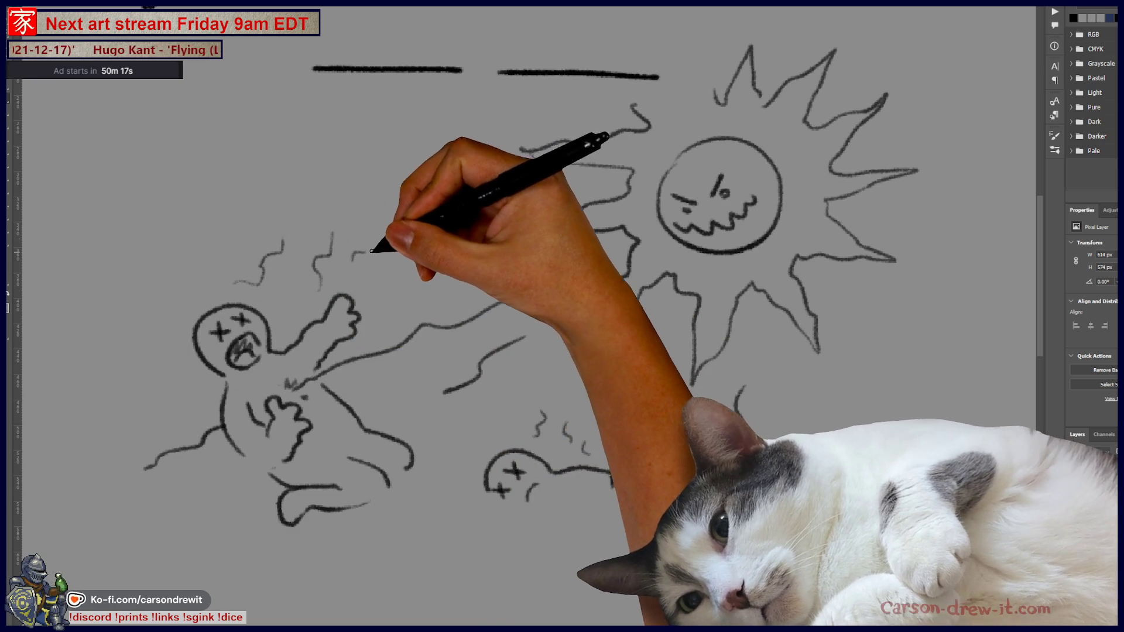
{"action": "scroll", "coordinate": [373, 250], "scroll_direction": "up", "scroll_amount": 3}
{"action": "mouse_move", "coordinate": [374, 145]}
{"action": "left_mouse_down"}
{"action": "mouse_move", "coordinate": [518, 172]}
{"action": "mouse_move", "coordinate": [373, 141]}
{"action": "left_mouse_up"}
Circle both answer lines and draw stems linking each oval down toward the fallen figures
{"action": "left_click_drag", "start_coordinate": [544, 178], "coordinate": [702, 183]}
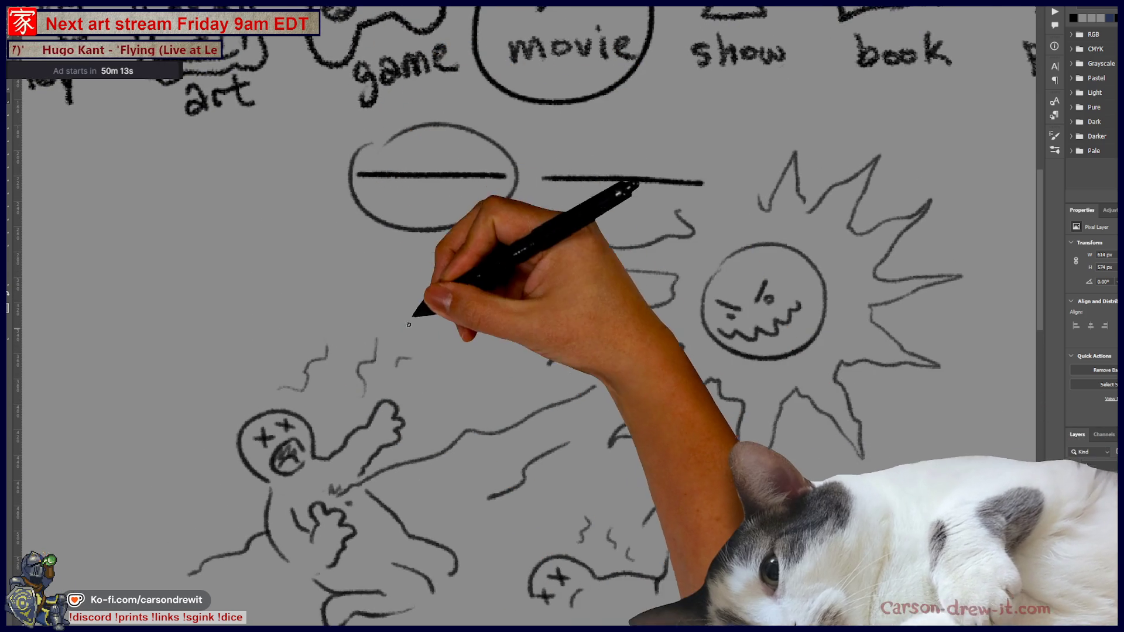
{"action": "mouse_move", "coordinate": [450, 232]}
{"action": "left_mouse_down"}
{"action": "mouse_move", "coordinate": [440, 381]}
{"action": "mouse_move", "coordinate": [409, 453]}
{"action": "left_mouse_up"}
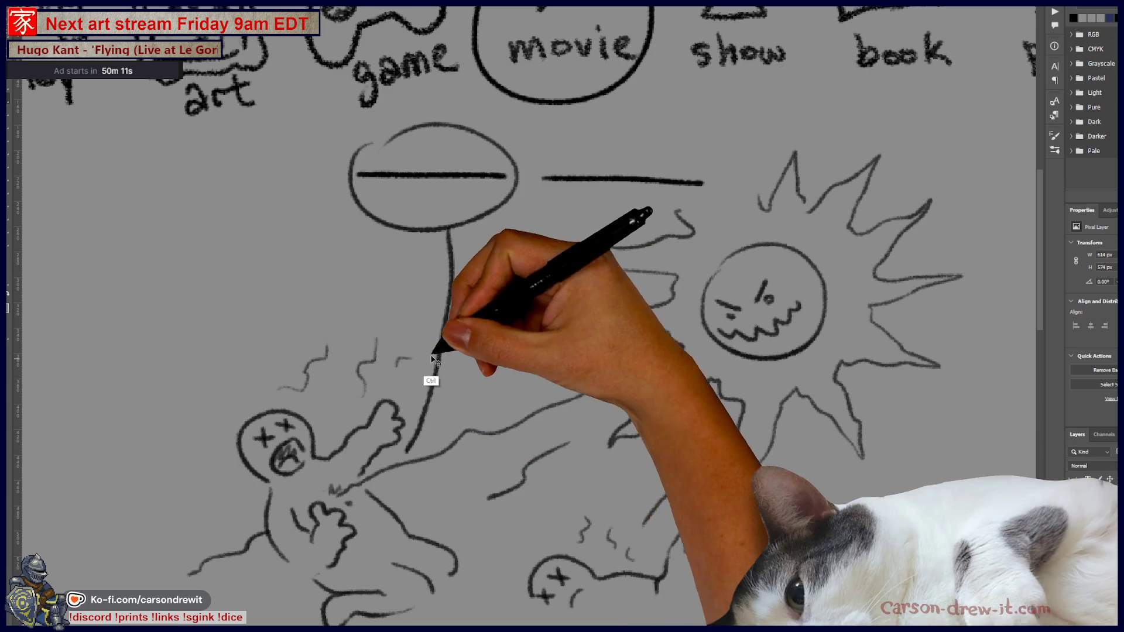
{"action": "key", "text": "ctrl+z"}
{"action": "mouse_move", "coordinate": [729, 175]}
{"action": "left_mouse_down"}
{"action": "mouse_move", "coordinate": [562, 238]}
{"action": "mouse_move", "coordinate": [554, 220]}
{"action": "left_mouse_up"}
{"action": "mouse_move", "coordinate": [554, 222]}
{"action": "left_mouse_down"}
{"action": "mouse_move", "coordinate": [510, 400]}
{"action": "mouse_move", "coordinate": [528, 409]}
{"action": "left_mouse_up"}
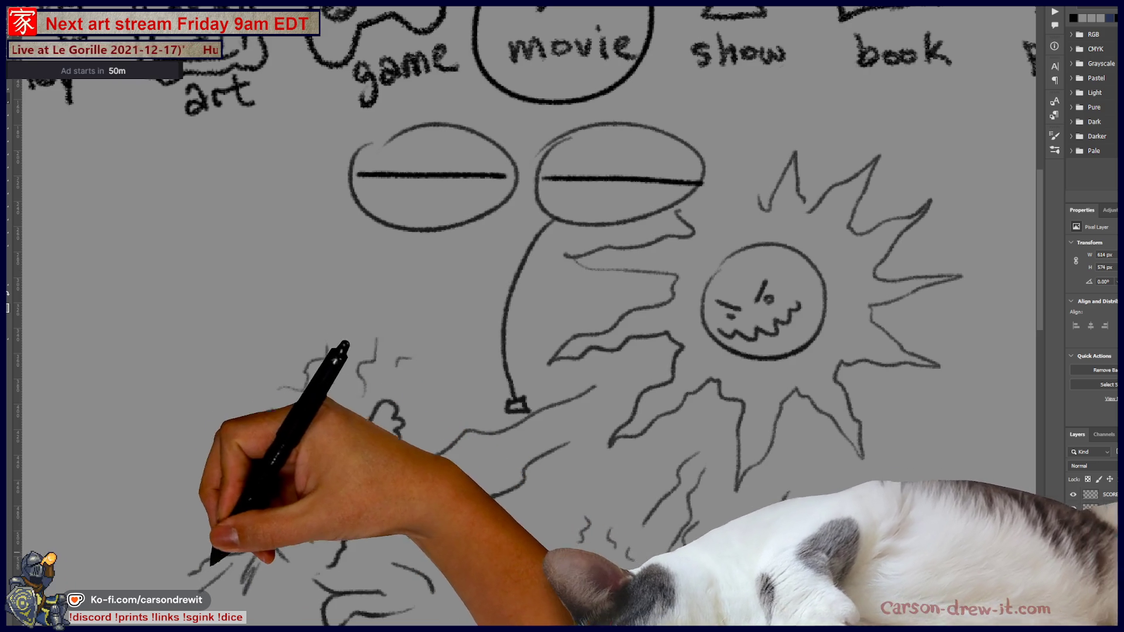
{"action": "left_click_drag", "start_coordinate": [365, 205], "coordinate": [236, 487]}
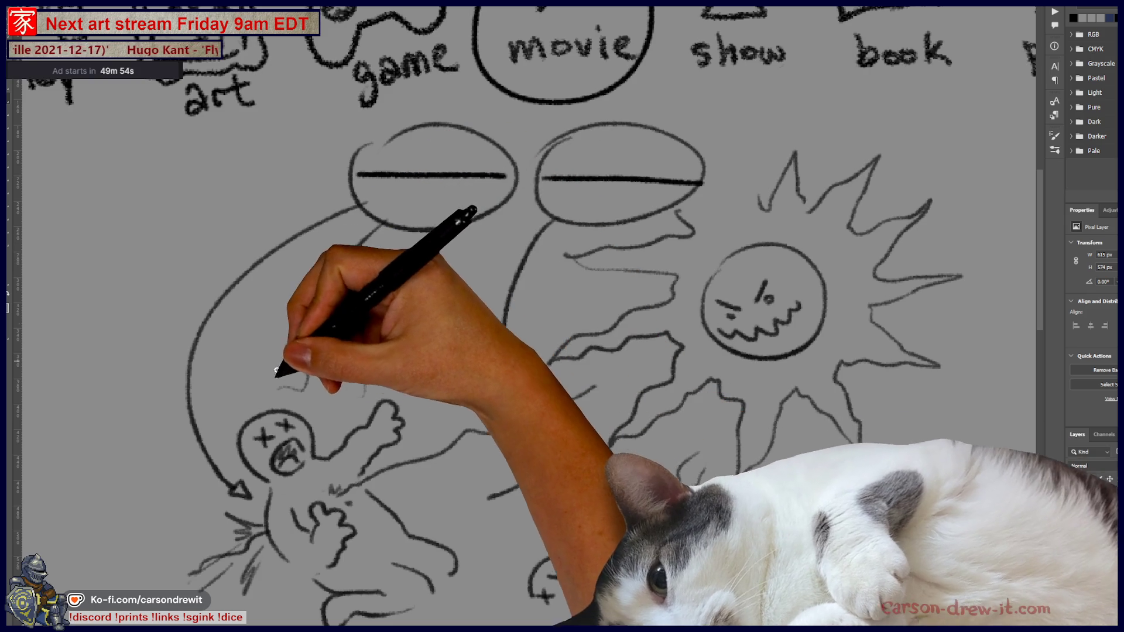
Draw jagged blast lines below the sun and scribble flame marks beside the second fallen figure
{"action": "left_click_drag", "start_coordinate": [465, 395], "coordinate": [488, 302]}
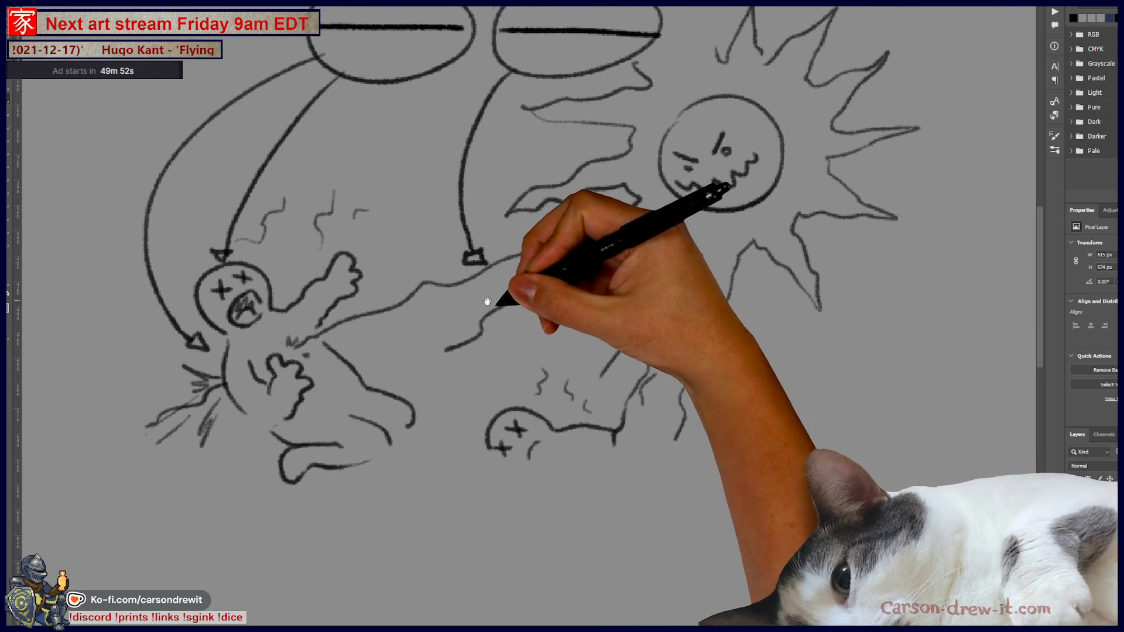
{"action": "mouse_move", "coordinate": [604, 395]}
{"action": "left_mouse_down"}
{"action": "mouse_move", "coordinate": [595, 424]}
{"action": "mouse_move", "coordinate": [653, 350]}
{"action": "mouse_move", "coordinate": [619, 461]}
{"action": "left_mouse_up"}
{"action": "left_click_drag", "start_coordinate": [679, 420], "coordinate": [672, 467]}
{"action": "mouse_move", "coordinate": [732, 379]}
{"action": "left_mouse_down"}
{"action": "mouse_move", "coordinate": [721, 472]}
{"action": "mouse_move", "coordinate": [689, 496]}
{"action": "left_mouse_up"}
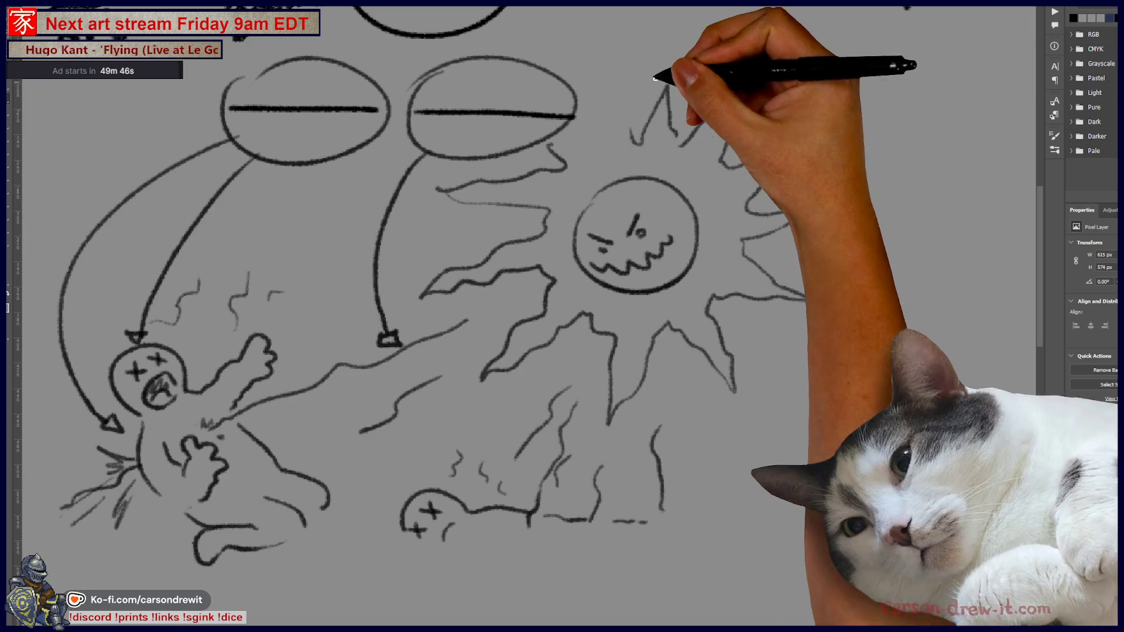
{"action": "mouse_move", "coordinate": [226, 453]}
{"action": "left_mouse_down"}
{"action": "mouse_move", "coordinate": [477, 427]}
{"action": "mouse_move", "coordinate": [402, 465]}
{"action": "left_mouse_up"}
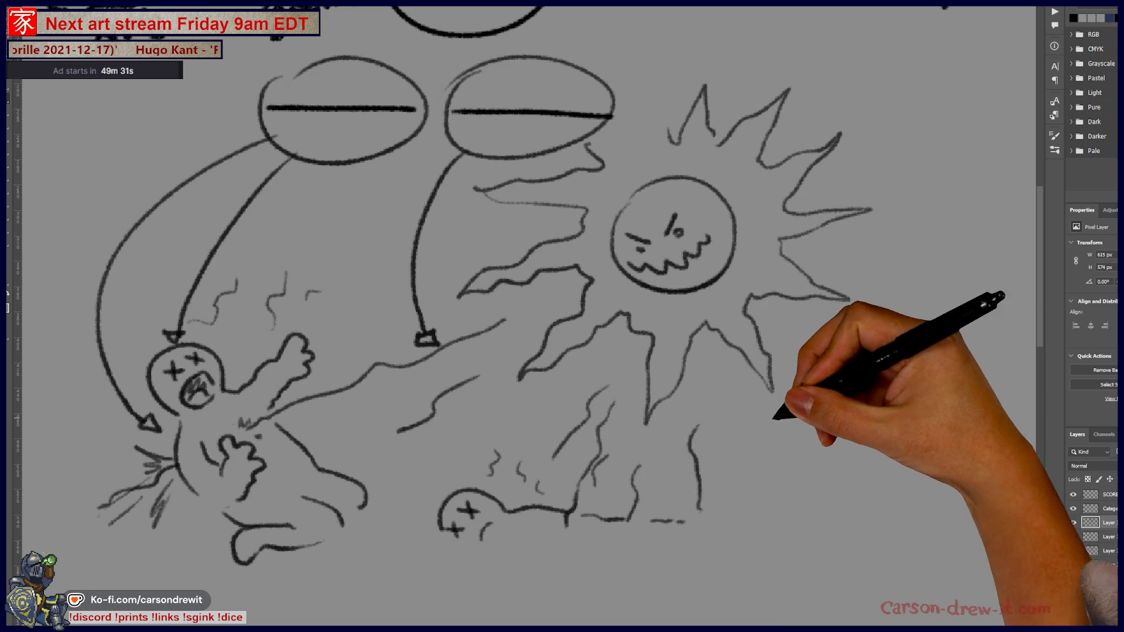
{"action": "mouse_move", "coordinate": [606, 391]}
{"action": "left_mouse_down"}
{"action": "mouse_move", "coordinate": [620, 496]}
{"action": "mouse_move", "coordinate": [648, 446]}
{"action": "mouse_move", "coordinate": [690, 489]}
{"action": "mouse_move", "coordinate": [715, 492]}
{"action": "left_mouse_up"}
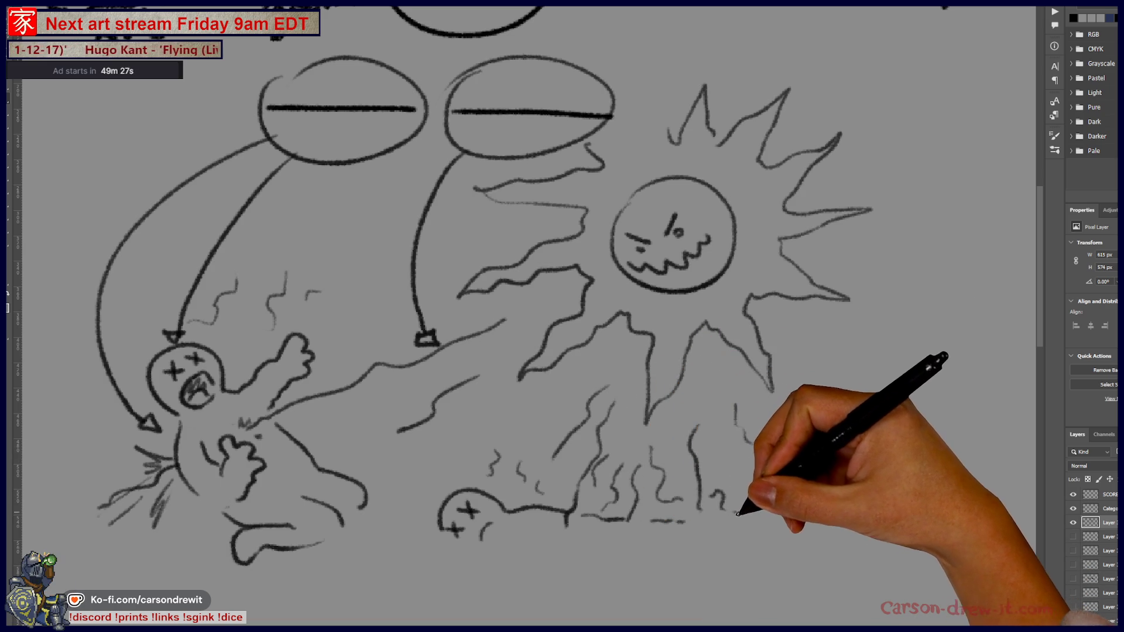
{"action": "scroll", "coordinate": [778, 489], "scroll_direction": "up", "scroll_amount": 2}
{"action": "scroll", "coordinate": [853, 502], "scroll_direction": "left", "scroll_amount": 2}
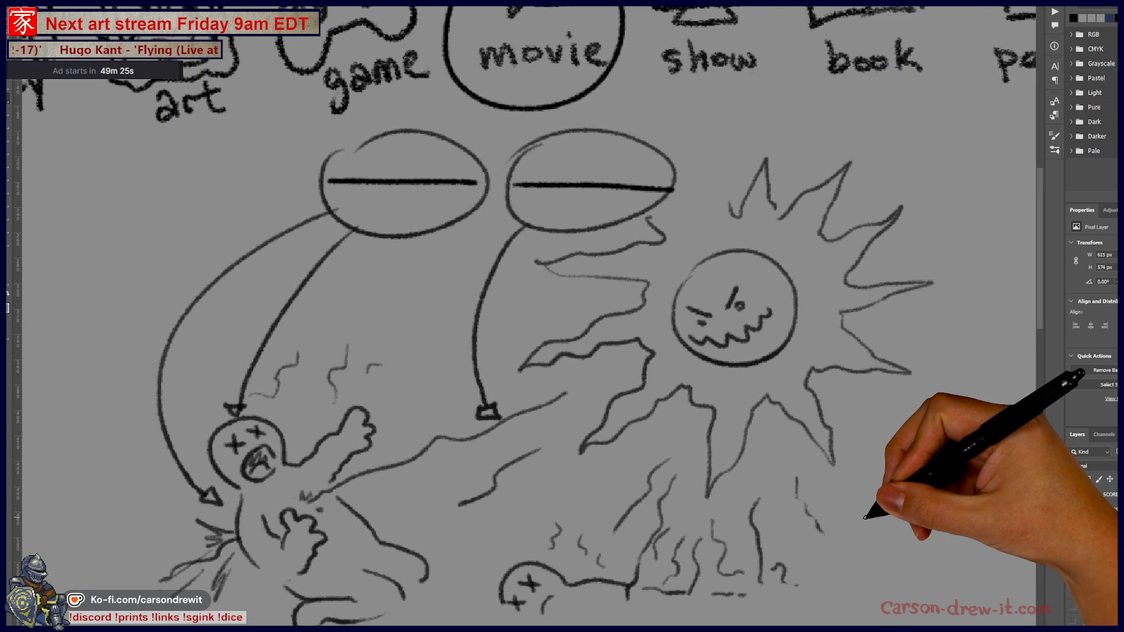
{"action": "scroll", "coordinate": [870, 513], "scroll_direction": "down", "scroll_amount": 2}
{"action": "scroll", "coordinate": [869, 511], "scroll_direction": "up", "scroll_amount": 1}
{"action": "scroll", "coordinate": [869, 505], "scroll_direction": "down", "scroll_amount": 1}
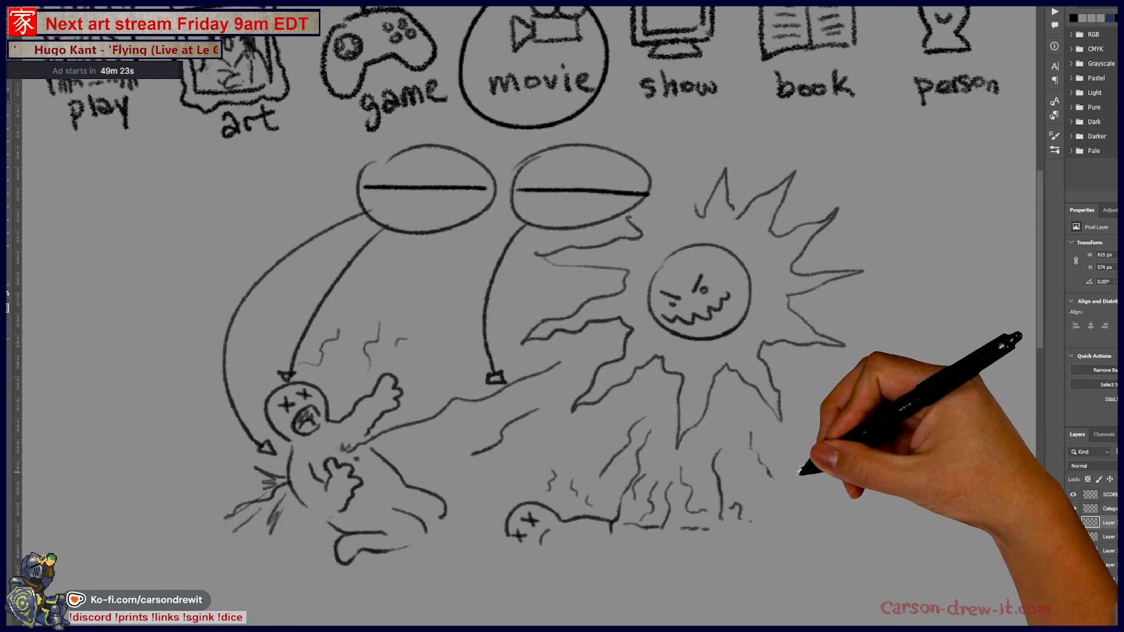
{"action": "scroll", "coordinate": [870, 499], "scroll_direction": "up", "scroll_amount": 1}
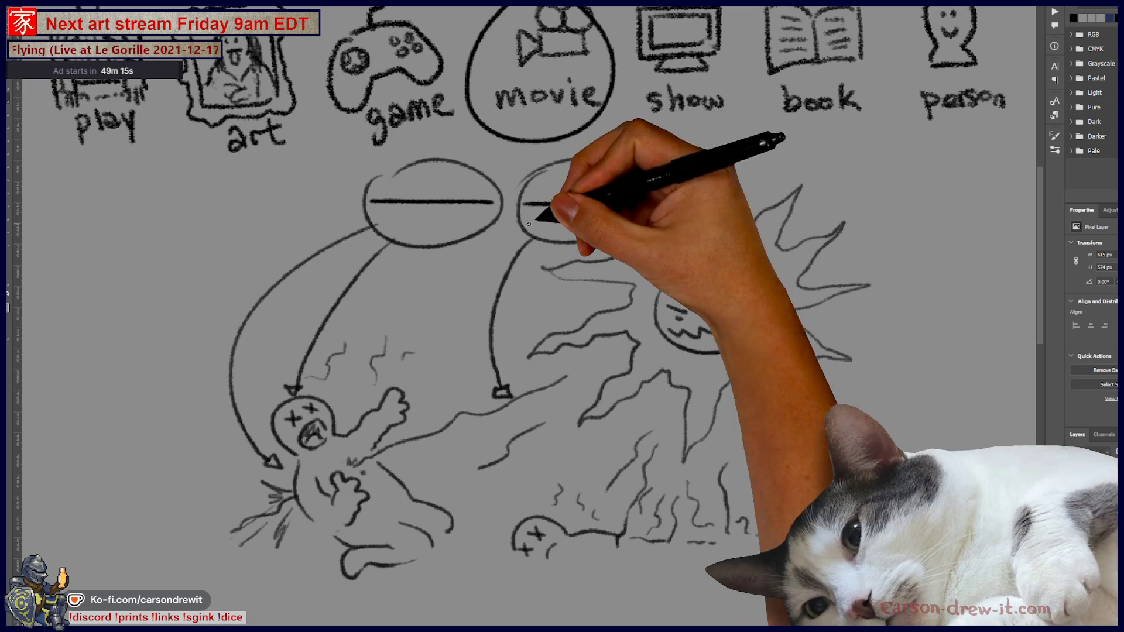
Draw a curved arrow with arrowhead from the second answer oval to a bold, thickened exclamation mark
{"action": "left_click_drag", "start_coordinate": [625, 167], "coordinate": [937, 257]}
{"action": "mouse_move", "coordinate": [933, 408]}
{"action": "left_mouse_down"}
{"action": "mouse_move", "coordinate": [947, 396]}
{"action": "mouse_move", "coordinate": [968, 426]}
{"action": "left_mouse_up"}
{"action": "mouse_move", "coordinate": [960, 305]}
{"action": "left_mouse_down"}
{"action": "mouse_move", "coordinate": [957, 393]}
{"action": "mouse_move", "coordinate": [989, 425]}
{"action": "mouse_move", "coordinate": [966, 329]}
{"action": "mouse_move", "coordinate": [993, 387]}
{"action": "mouse_move", "coordinate": [971, 411]}
{"action": "mouse_move", "coordinate": [975, 356]}
{"action": "left_mouse_up"}
{"action": "key", "text": "ctrl+z"}
{"action": "key", "text": "ctrl+z"}
{"action": "mouse_move", "coordinate": [977, 422]}
{"action": "left_mouse_down"}
{"action": "mouse_move", "coordinate": [979, 318]}
{"action": "mouse_move", "coordinate": [977, 378]}
{"action": "left_mouse_up"}
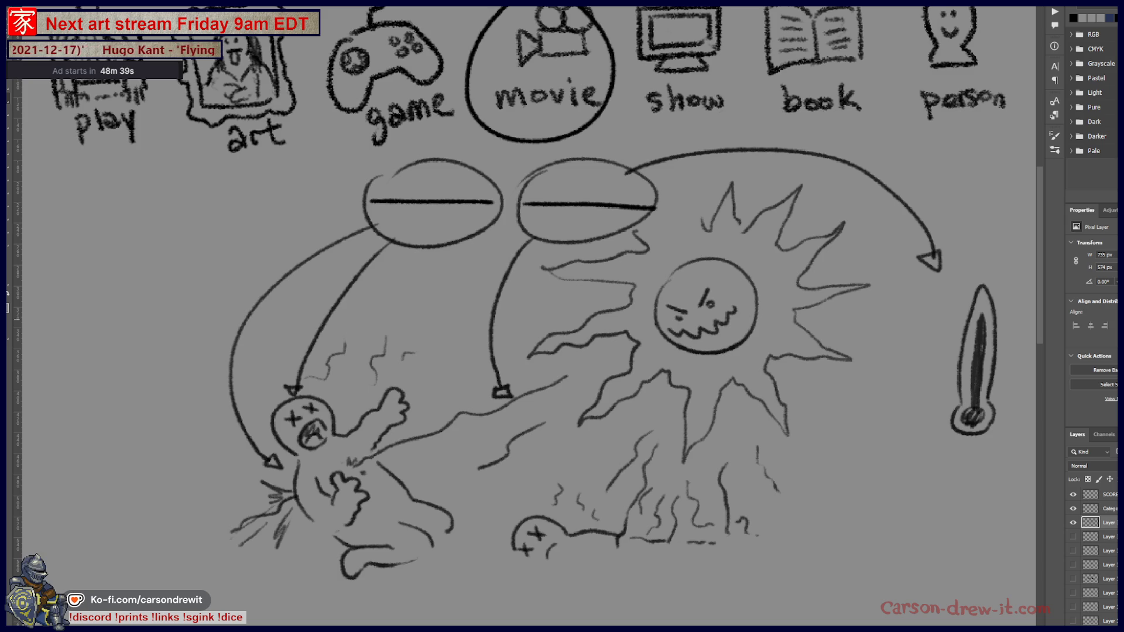
Hide the sun sketch layer, circle 'movie', and draw two fresh blank answer lines under the icons
{"action": "left_click", "coordinate": [1074, 523]}
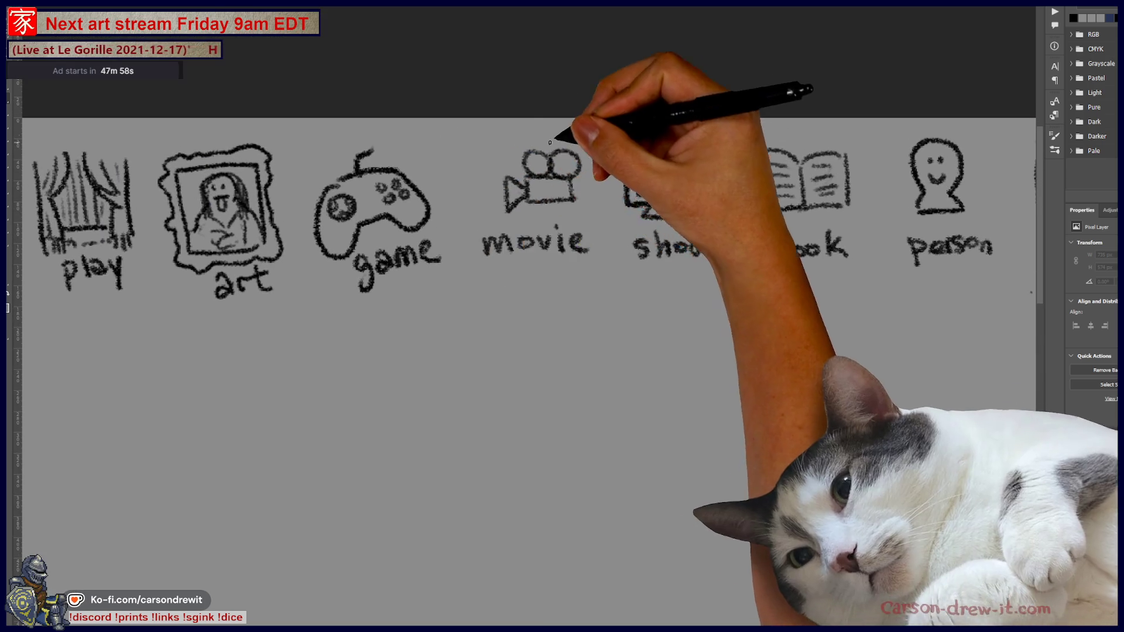
{"action": "left_click_drag", "start_coordinate": [552, 141], "coordinate": [602, 131]}
{"action": "scroll", "coordinate": [594, 269], "scroll_direction": "down", "scroll_amount": 2}
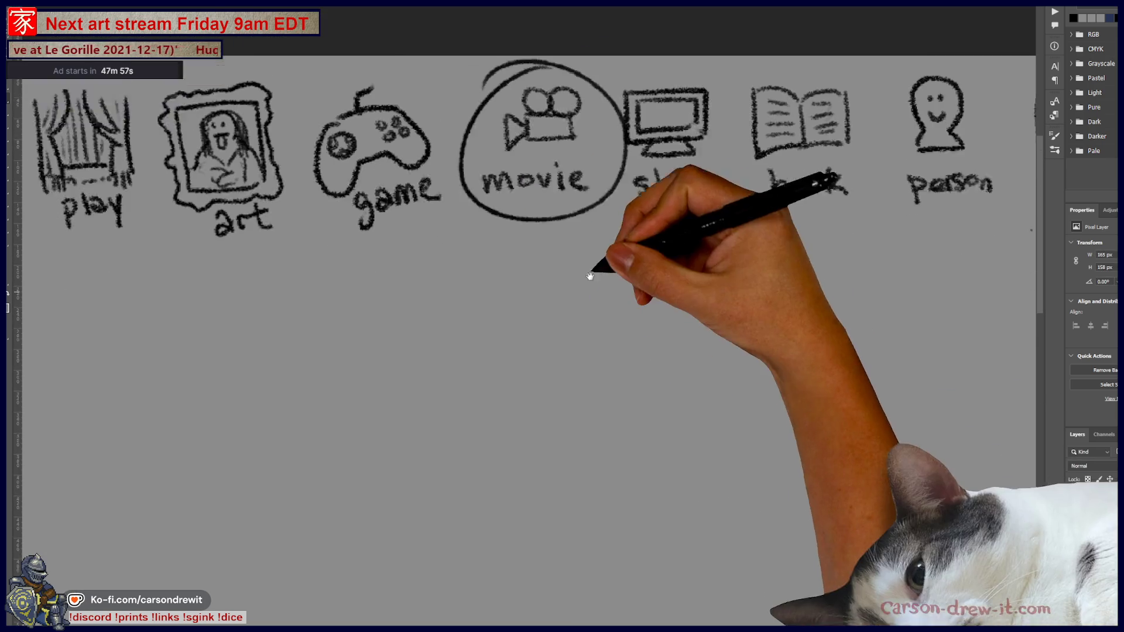
{"action": "scroll", "coordinate": [595, 269], "scroll_direction": "down", "scroll_amount": 3}
{"action": "left_click_drag", "start_coordinate": [389, 239], "coordinate": [746, 235]}
{"action": "scroll", "coordinate": [694, 404], "scroll_direction": "down", "scroll_amount": 1}
{"action": "scroll", "coordinate": [615, 307], "scroll_direction": "down", "scroll_amount": 2}
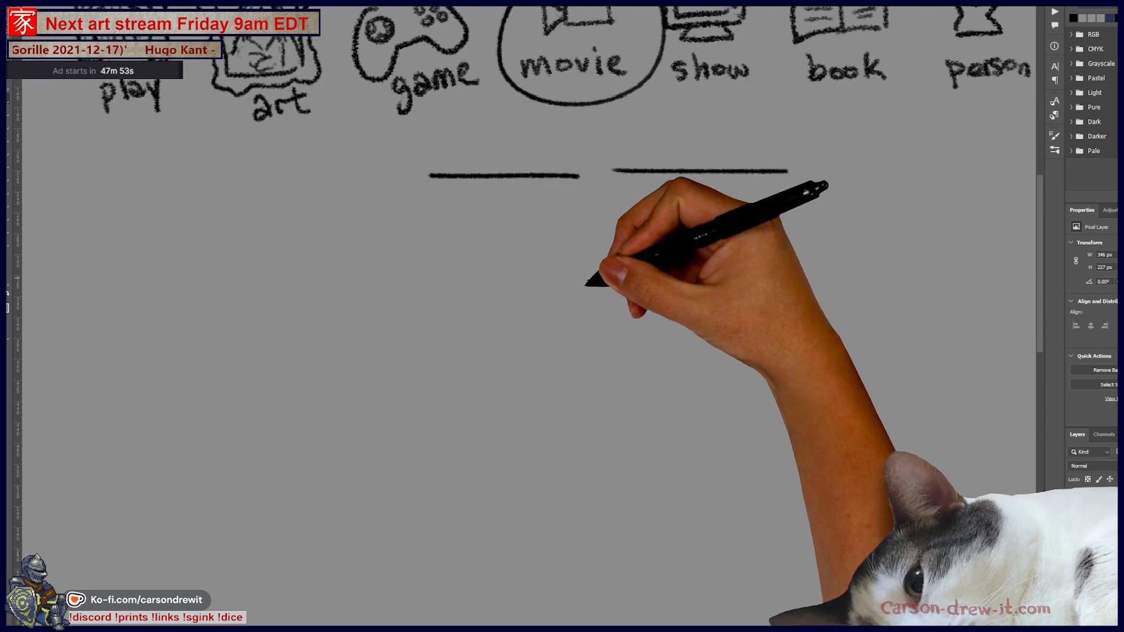
{"action": "scroll", "coordinate": [665, 364], "scroll_direction": "down", "scroll_amount": 2}
{"action": "scroll", "coordinate": [662, 362], "scroll_direction": "down", "scroll_amount": 1}
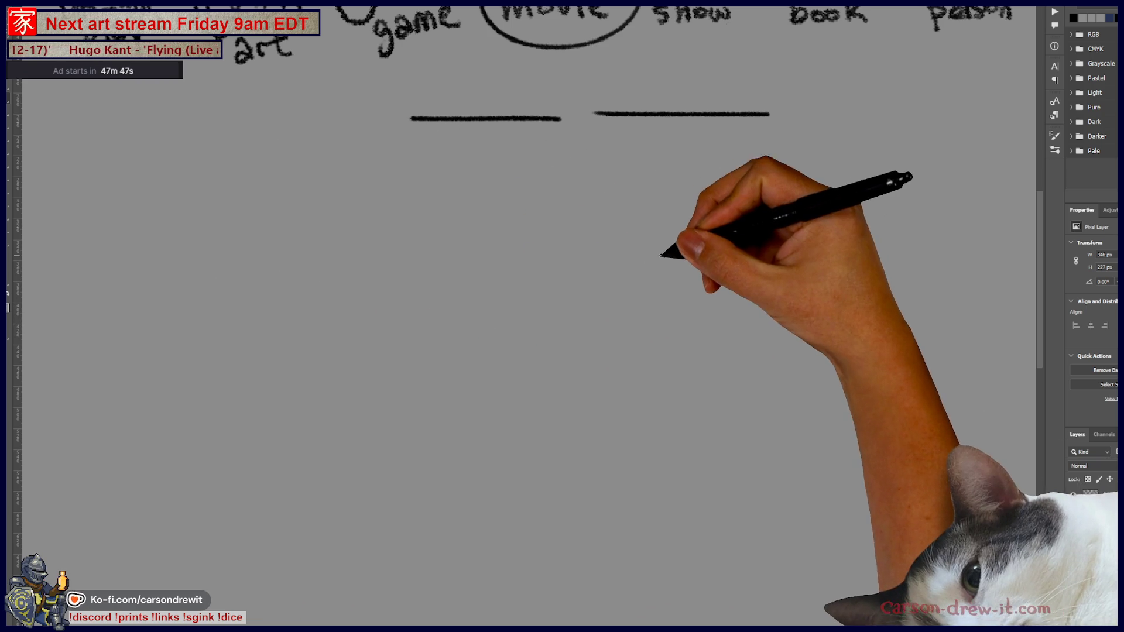
Sketch the palm's wide top leaves with drooping leaves on the right below the answer lines
{"action": "mouse_move", "coordinate": [587, 274]}
{"action": "left_mouse_down"}
{"action": "mouse_move", "coordinate": [602, 235]}
{"action": "mouse_move", "coordinate": [561, 310]}
{"action": "mouse_move", "coordinate": [658, 234]}
{"action": "mouse_move", "coordinate": [661, 308]}
{"action": "mouse_move", "coordinate": [638, 293]}
{"action": "mouse_move", "coordinate": [677, 322]}
{"action": "mouse_move", "coordinate": [671, 255]}
{"action": "left_mouse_up"}
{"action": "mouse_move", "coordinate": [552, 215]}
{"action": "left_mouse_down"}
{"action": "mouse_move", "coordinate": [623, 220]}
{"action": "mouse_move", "coordinate": [658, 191]}
{"action": "mouse_move", "coordinate": [703, 196]}
{"action": "mouse_move", "coordinate": [692, 181]}
{"action": "mouse_move", "coordinate": [715, 146]}
{"action": "mouse_move", "coordinate": [764, 138]}
{"action": "mouse_move", "coordinate": [728, 188]}
{"action": "mouse_move", "coordinate": [797, 234]}
{"action": "left_mouse_up"}
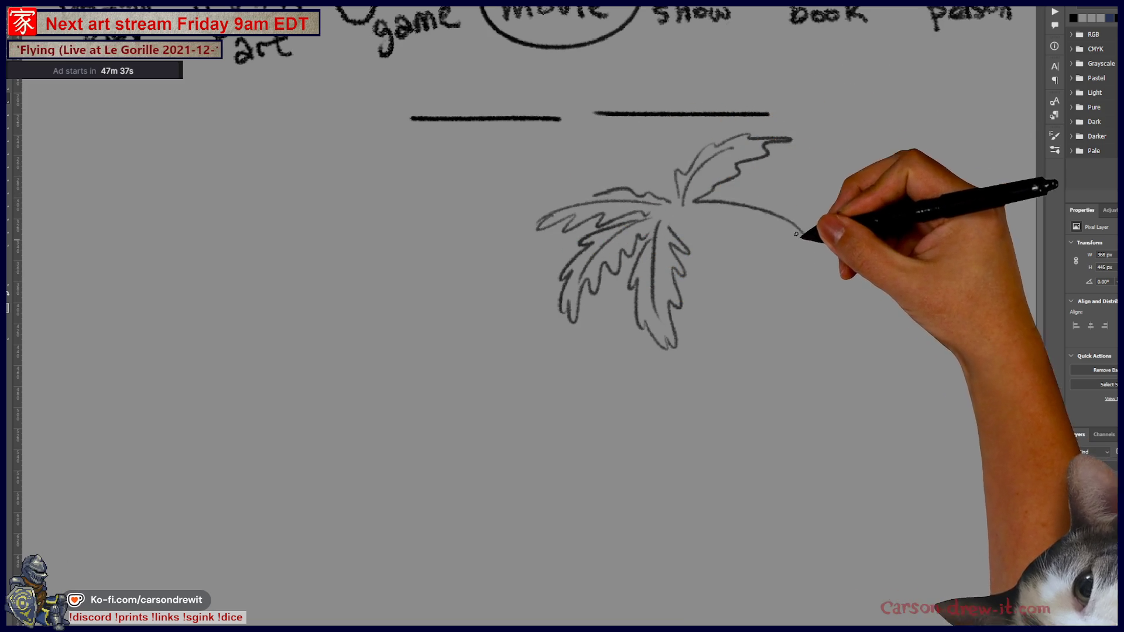
{"action": "left_click_drag", "start_coordinate": [728, 221], "coordinate": [804, 244]}
{"action": "mouse_move", "coordinate": [694, 197]}
{"action": "left_mouse_down"}
{"action": "mouse_move", "coordinate": [752, 188]}
{"action": "mouse_move", "coordinate": [829, 249]}
{"action": "left_mouse_up"}
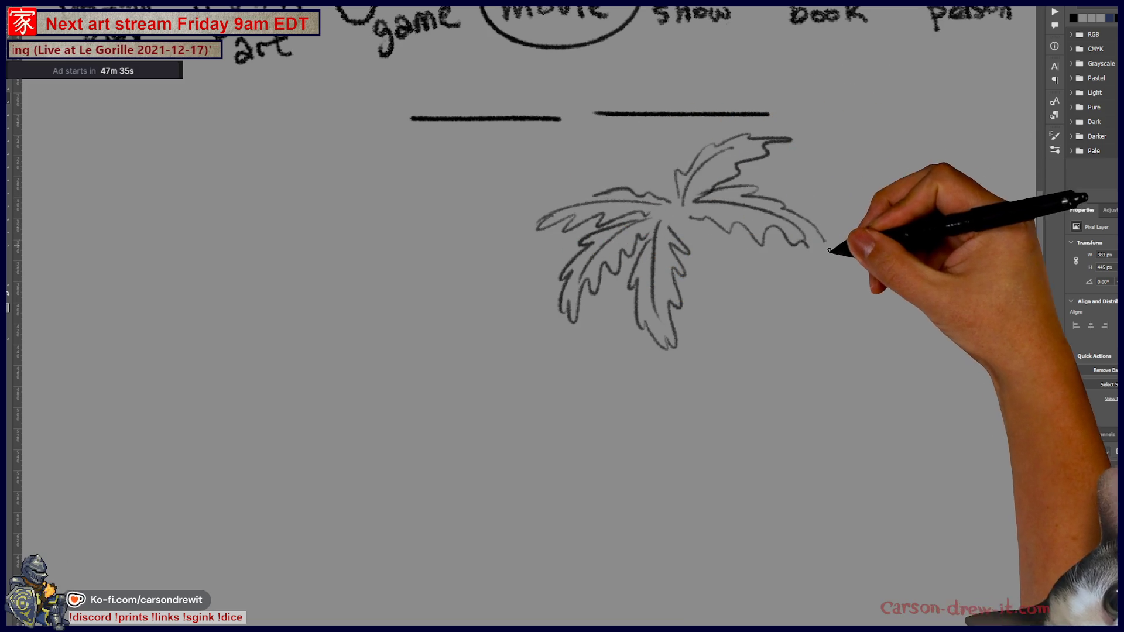
{"action": "mouse_move", "coordinate": [728, 239]}
{"action": "left_mouse_down"}
{"action": "mouse_move", "coordinate": [677, 237]}
{"action": "mouse_move", "coordinate": [753, 297]}
{"action": "mouse_move", "coordinate": [730, 239]}
{"action": "mouse_move", "coordinate": [616, 326]}
{"action": "mouse_move", "coordinate": [627, 332]}
{"action": "mouse_move", "coordinate": [658, 264]}
{"action": "mouse_move", "coordinate": [681, 348]}
{"action": "left_mouse_up"}
{"action": "mouse_move", "coordinate": [673, 244]}
{"action": "left_mouse_down"}
{"action": "mouse_move", "coordinate": [711, 314]}
{"action": "mouse_move", "coordinate": [722, 310]}
{"action": "mouse_move", "coordinate": [715, 264]}
{"action": "left_mouse_up"}
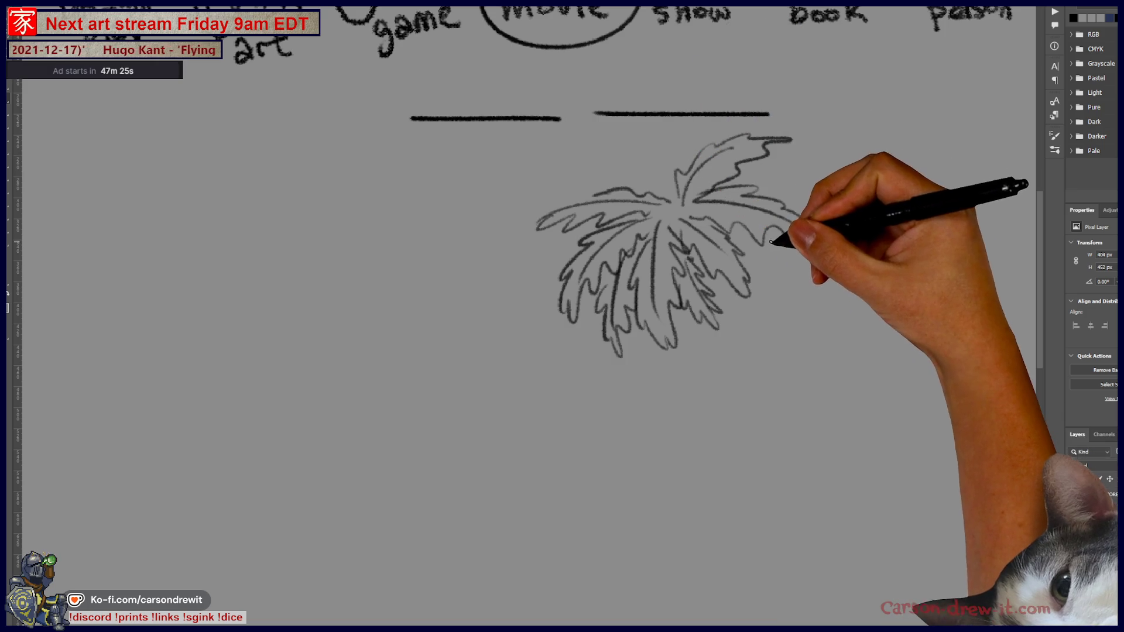
{"action": "left_click_drag", "start_coordinate": [766, 230], "coordinate": [793, 290]}
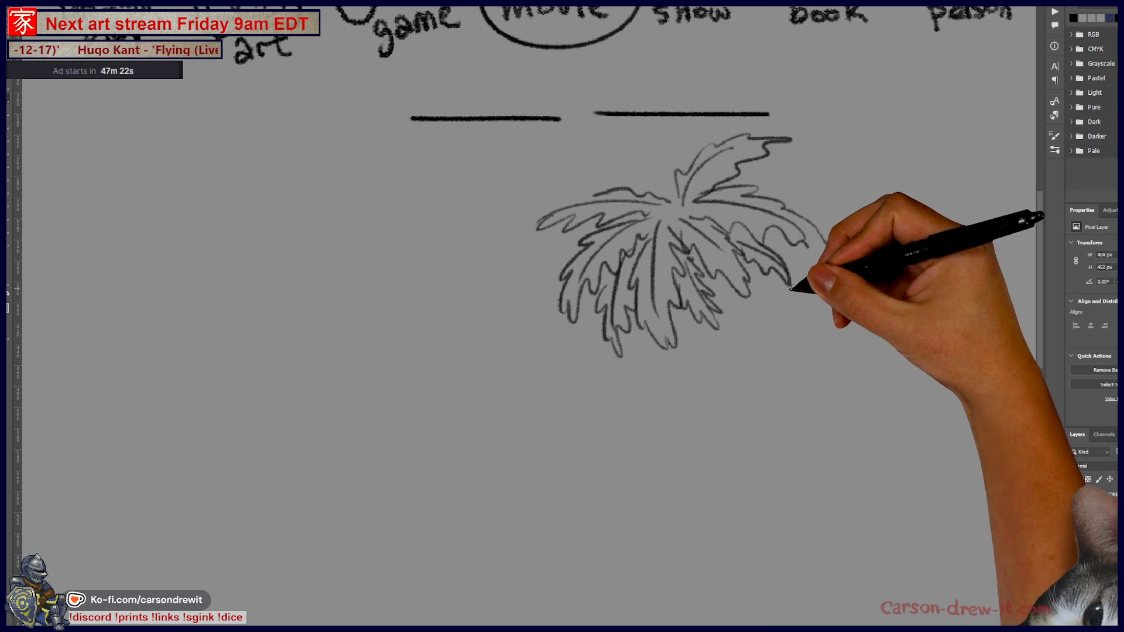
{"action": "scroll", "coordinate": [710, 329], "scroll_direction": "up", "scroll_amount": 2}
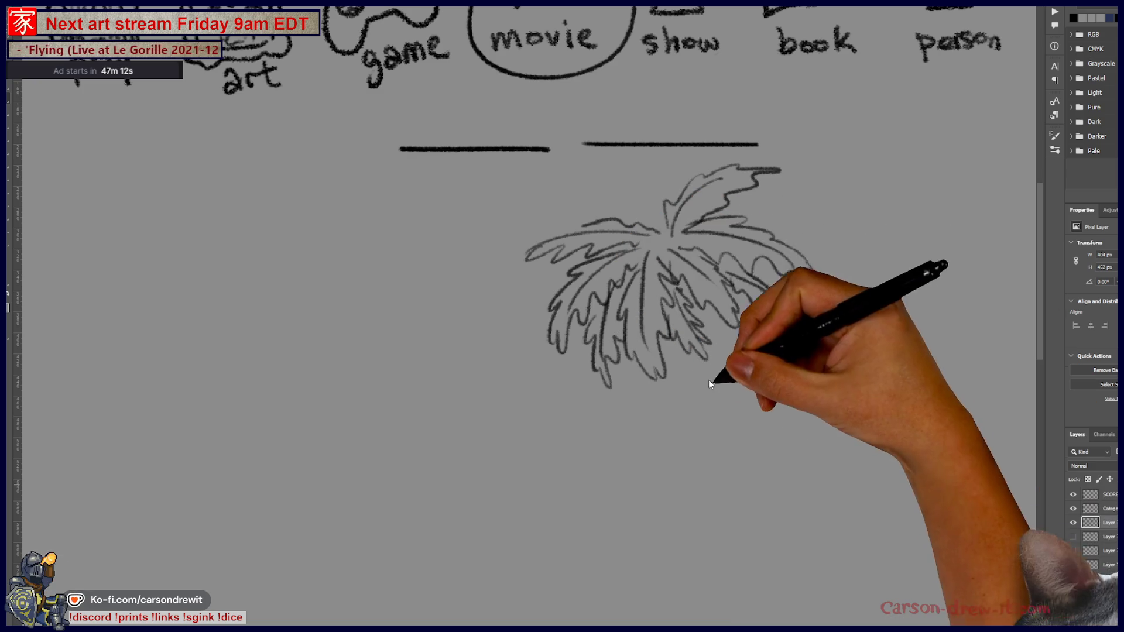
Draw the trunk curving down into a coiled spiral of several loops
{"action": "mouse_move", "coordinate": [713, 333]}
{"action": "left_mouse_down"}
{"action": "mouse_move", "coordinate": [708, 408]}
{"action": "mouse_move", "coordinate": [723, 378]}
{"action": "mouse_move", "coordinate": [694, 388]}
{"action": "mouse_move", "coordinate": [778, 377]}
{"action": "left_mouse_up"}
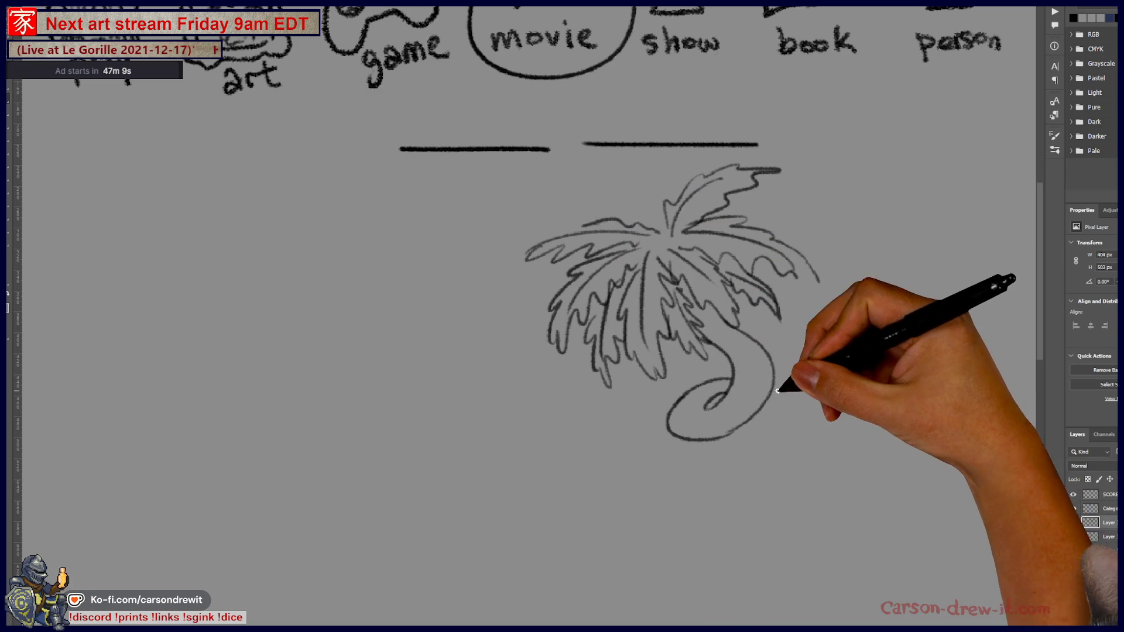
{"action": "mouse_move", "coordinate": [713, 477]}
{"action": "left_mouse_down"}
{"action": "mouse_move", "coordinate": [753, 402]}
{"action": "mouse_move", "coordinate": [691, 464]}
{"action": "mouse_move", "coordinate": [765, 489]}
{"action": "mouse_move", "coordinate": [802, 485]}
{"action": "mouse_move", "coordinate": [723, 395]}
{"action": "left_mouse_up"}
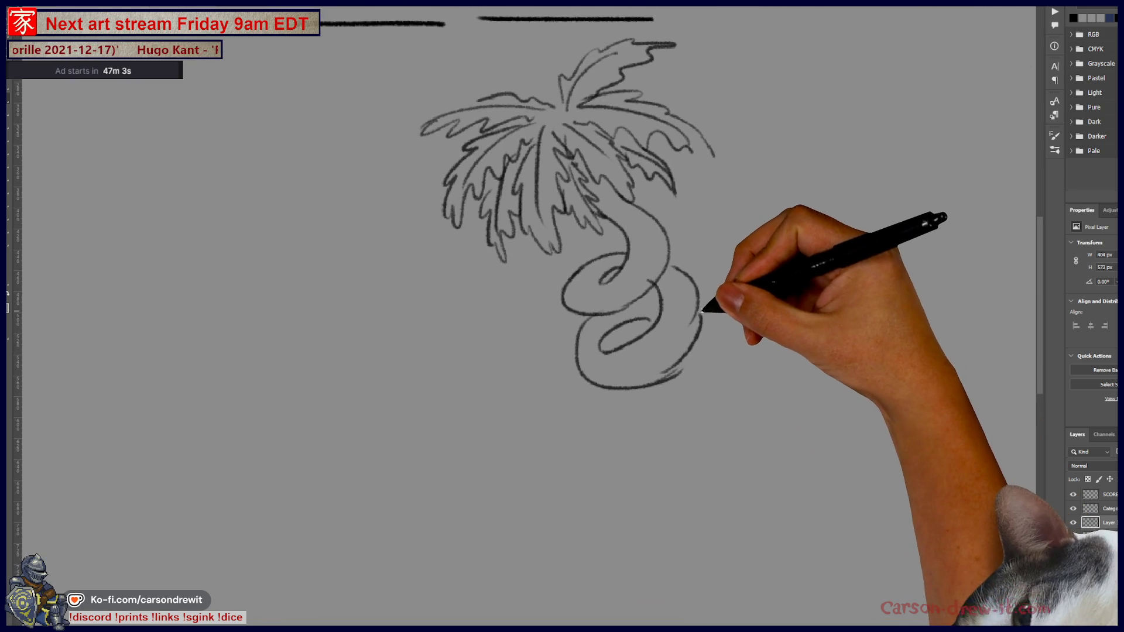
{"action": "left_click_drag", "start_coordinate": [703, 327], "coordinate": [658, 422]}
{"action": "mouse_move", "coordinate": [693, 389]}
{"action": "left_mouse_down"}
{"action": "mouse_move", "coordinate": [627, 407]}
{"action": "mouse_move", "coordinate": [720, 427]}
{"action": "mouse_move", "coordinate": [747, 380]}
{"action": "mouse_move", "coordinate": [705, 497]}
{"action": "left_mouse_up"}
{"action": "mouse_move", "coordinate": [793, 504]}
{"action": "left_mouse_down"}
{"action": "mouse_move", "coordinate": [828, 520]}
{"action": "mouse_move", "coordinate": [870, 583]}
{"action": "mouse_move", "coordinate": [851, 606]}
{"action": "mouse_move", "coordinate": [914, 594]}
{"action": "mouse_move", "coordinate": [984, 466]}
{"action": "left_mouse_up"}
Add motion marks, hatching and a base arc around the coils and extend the spiral further
{"action": "left_click_drag", "start_coordinate": [815, 420], "coordinate": [823, 391]}
{"action": "left_click_drag", "start_coordinate": [602, 455], "coordinate": [631, 478]}
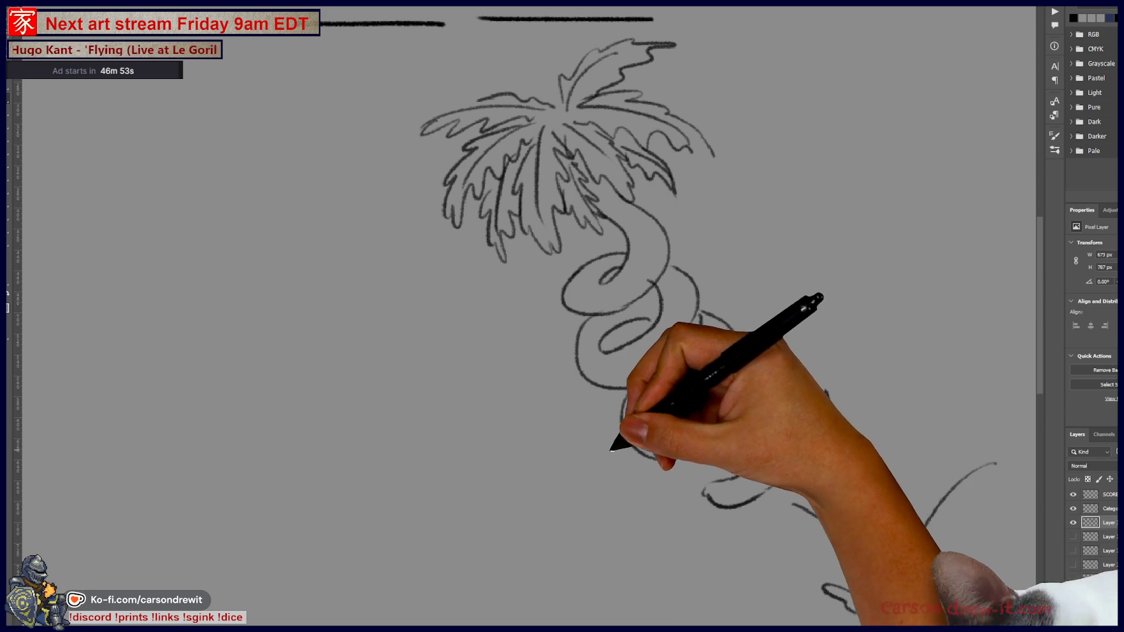
{"action": "left_click_drag", "start_coordinate": [703, 257], "coordinate": [713, 275]}
{"action": "left_click_drag", "start_coordinate": [722, 251], "coordinate": [729, 267]}
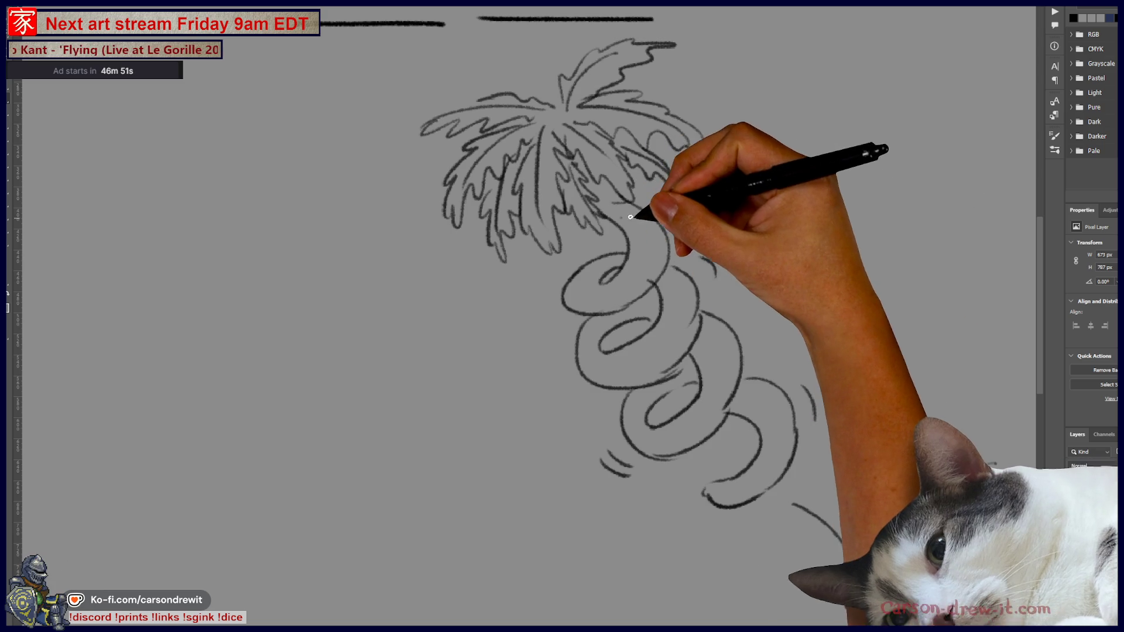
{"action": "left_click_drag", "start_coordinate": [606, 279], "coordinate": [636, 291]}
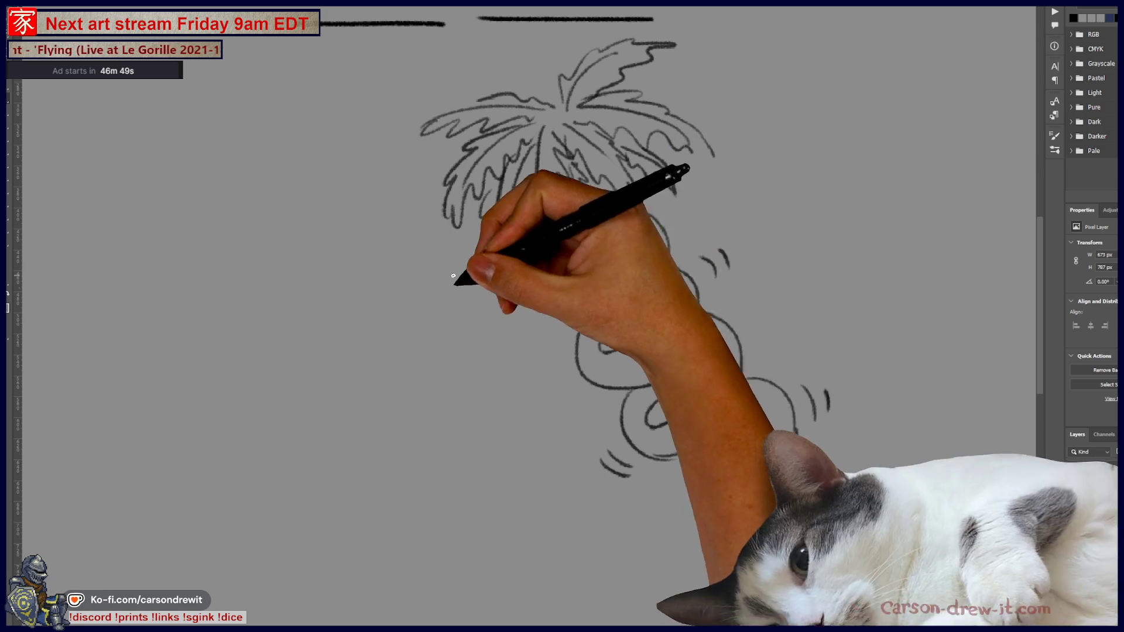
{"action": "mouse_move", "coordinate": [632, 346]}
{"action": "left_mouse_down"}
{"action": "mouse_move", "coordinate": [665, 363]}
{"action": "mouse_move", "coordinate": [670, 301]}
{"action": "mouse_move", "coordinate": [691, 276]}
{"action": "mouse_move", "coordinate": [740, 398]}
{"action": "mouse_move", "coordinate": [773, 394]}
{"action": "mouse_move", "coordinate": [825, 415]}
{"action": "left_mouse_up"}
{"action": "scroll", "coordinate": [817, 458], "scroll_direction": "down", "scroll_amount": 3}
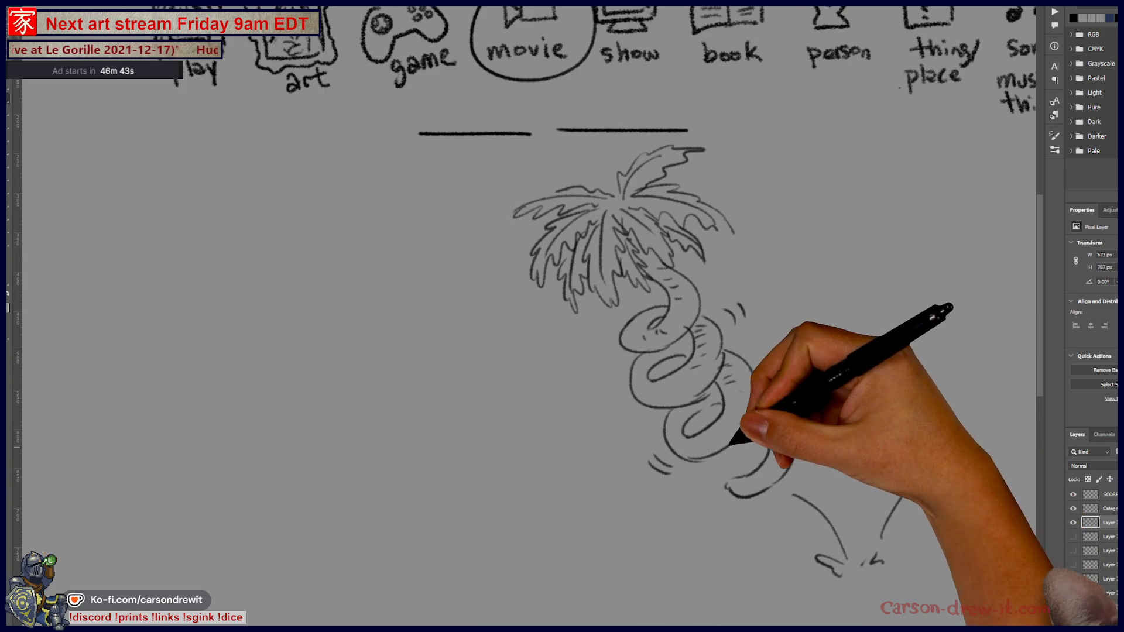
{"action": "scroll", "coordinate": [703, 492], "scroll_direction": "down", "scroll_amount": 2}
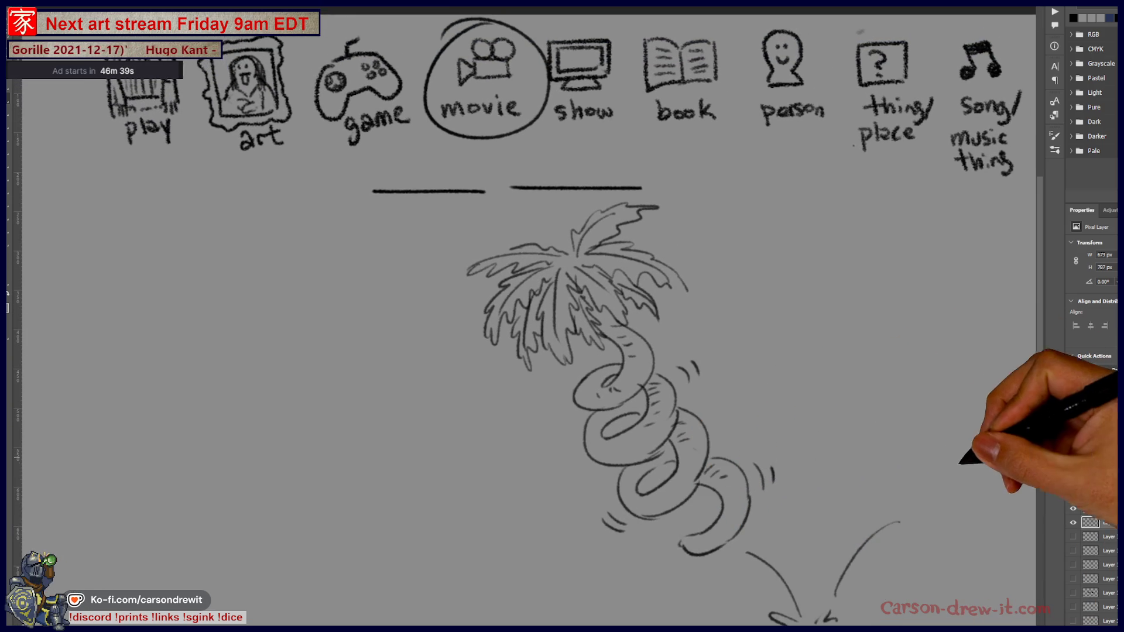
Hide the palm tree sketch layer so only the category icon row remains
{"action": "left_click_drag", "start_coordinate": [953, 451], "coordinate": [963, 464]}
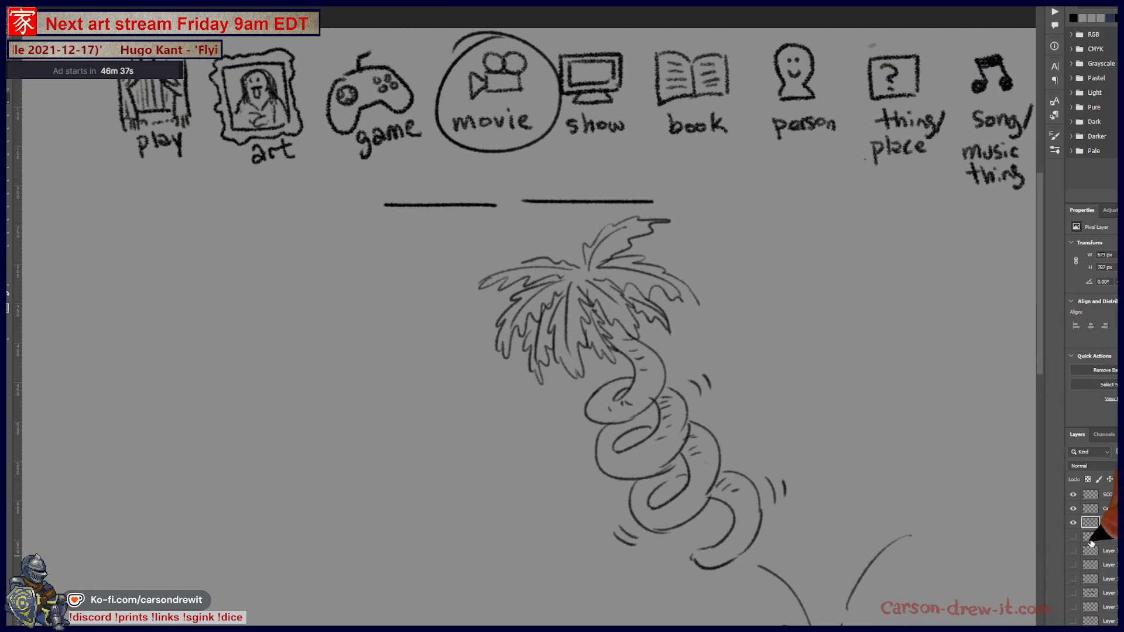
{"action": "left_click", "coordinate": [1073, 522]}
{"action": "left_click", "coordinate": [1072, 523]}
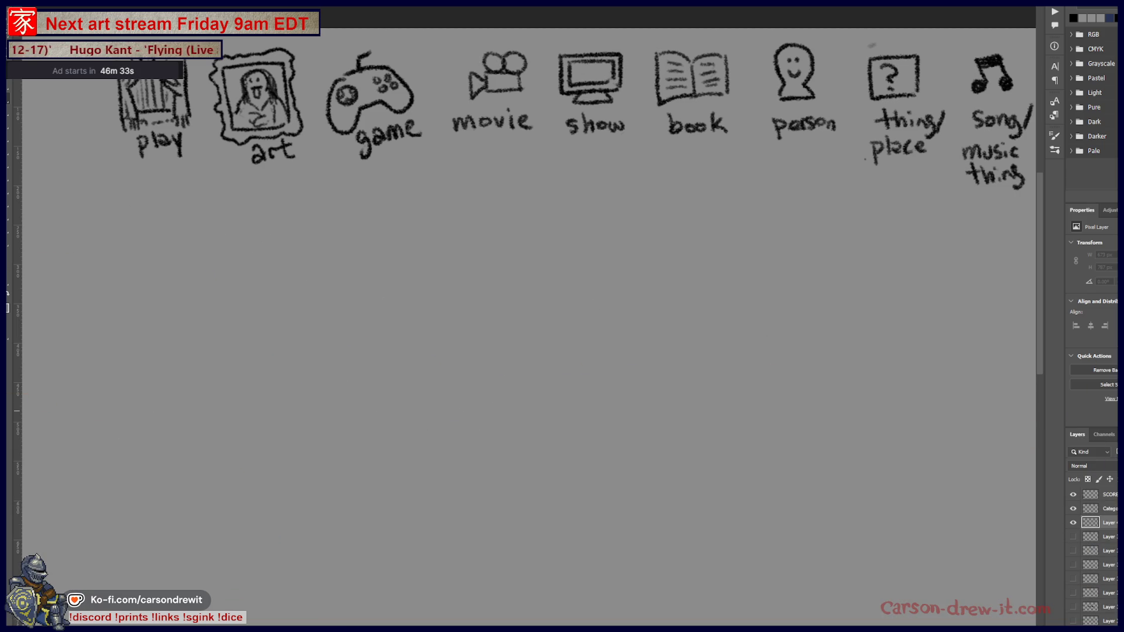
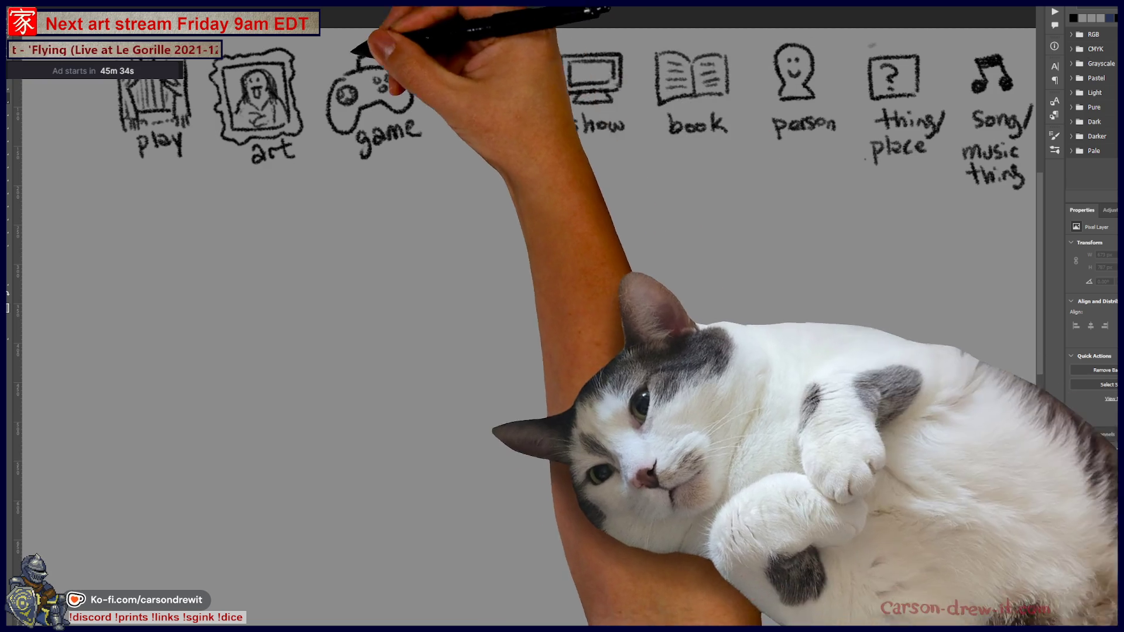
Circle the word 'movie' and draw two blank underline lines below it
{"action": "mouse_move", "coordinate": [454, 51]}
{"action": "left_mouse_down"}
{"action": "mouse_move", "coordinate": [381, 130]}
{"action": "mouse_move", "coordinate": [408, 114]}
{"action": "left_mouse_up"}
{"action": "left_click_drag", "start_coordinate": [355, 274], "coordinate": [563, 275]}
{"action": "left_click_drag", "start_coordinate": [583, 358], "coordinate": [623, 286]}
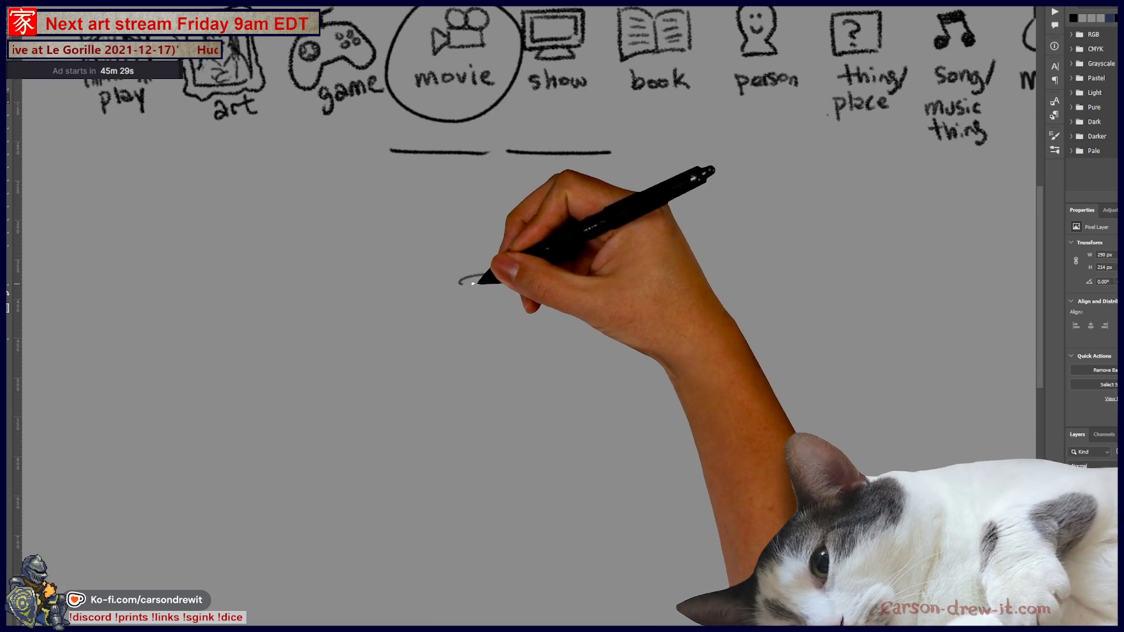
Sketch the shaggy creature's hair outline with zigzag fur along its left side
{"action": "mouse_move", "coordinate": [517, 261]}
{"action": "left_mouse_down"}
{"action": "mouse_move", "coordinate": [413, 527]}
{"action": "mouse_move", "coordinate": [682, 463]}
{"action": "left_mouse_up"}
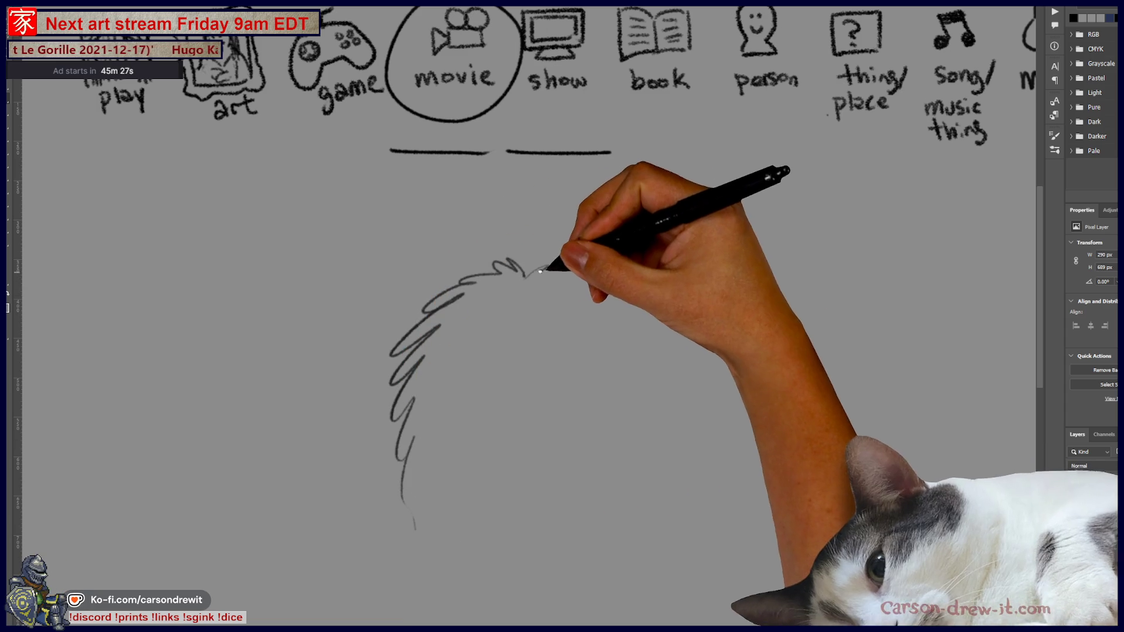
{"action": "mouse_move", "coordinate": [413, 422]}
{"action": "left_mouse_down"}
{"action": "mouse_move", "coordinate": [406, 536]}
{"action": "mouse_move", "coordinate": [446, 552]}
{"action": "left_mouse_up"}
{"action": "left_click_drag", "start_coordinate": [617, 525], "coordinate": [638, 534]}
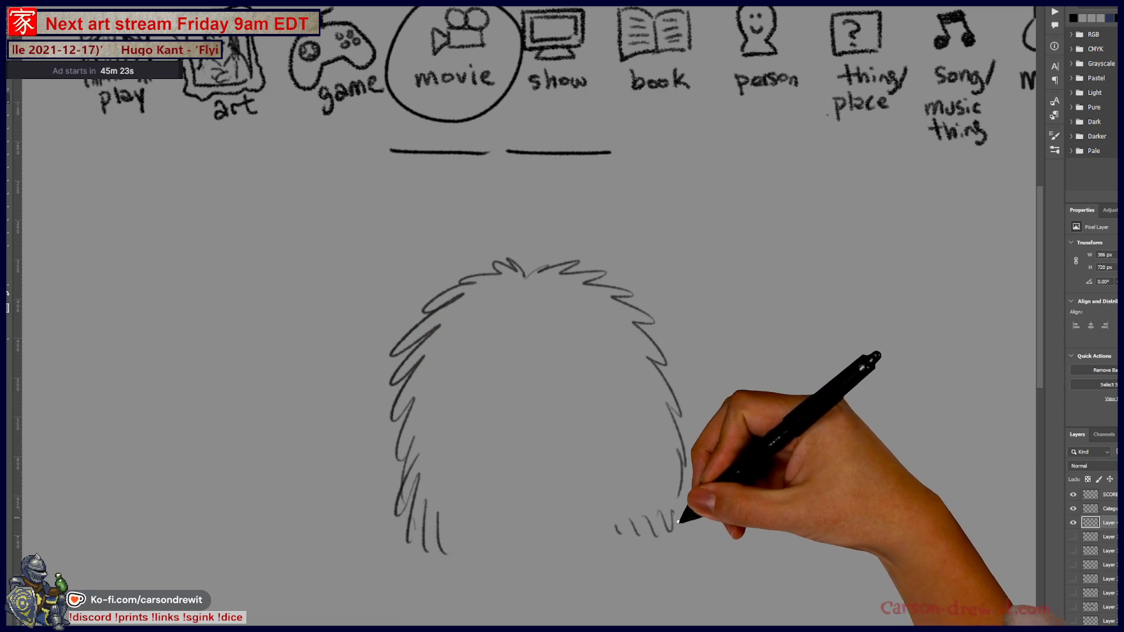
{"action": "left_click_drag", "start_coordinate": [602, 299], "coordinate": [580, 325]}
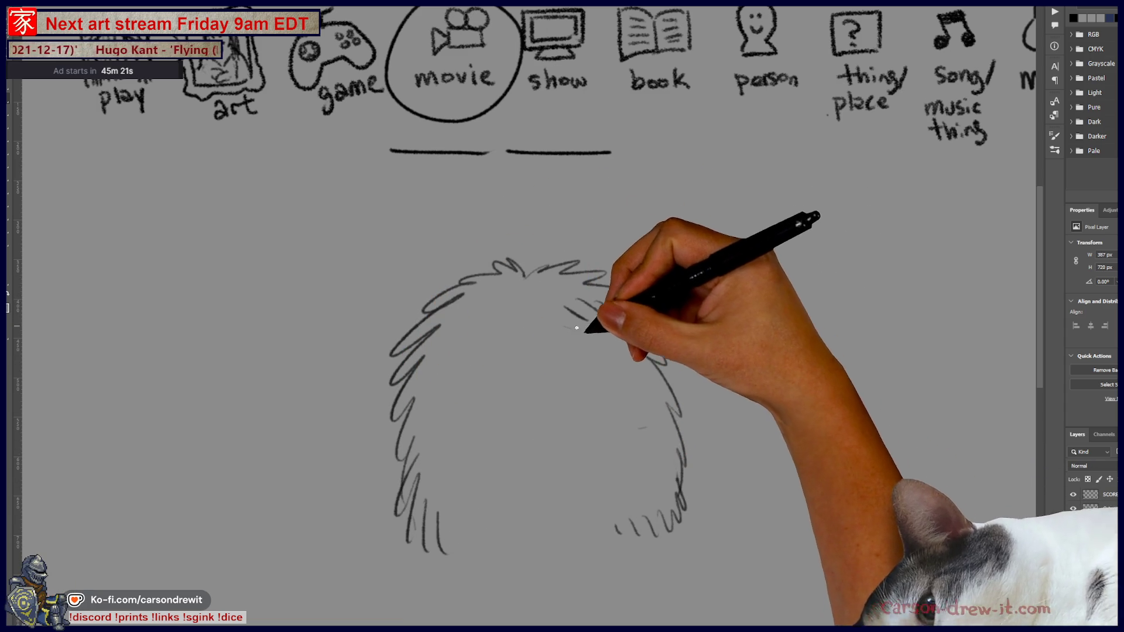
{"action": "mouse_move", "coordinate": [464, 326]}
{"action": "left_mouse_down"}
{"action": "mouse_move", "coordinate": [427, 372]}
{"action": "mouse_move", "coordinate": [439, 429]}
{"action": "left_mouse_up"}
Add short fur along the bottom edge, a curl inside the hair and a paw at lower right
{"action": "mouse_move", "coordinate": [440, 496]}
{"action": "left_mouse_down"}
{"action": "mouse_move", "coordinate": [443, 531]}
{"action": "mouse_move", "coordinate": [479, 537]}
{"action": "left_mouse_up"}
{"action": "left_click_drag", "start_coordinate": [515, 504], "coordinate": [518, 534]}
{"action": "left_click_drag", "start_coordinate": [536, 514], "coordinate": [540, 534]}
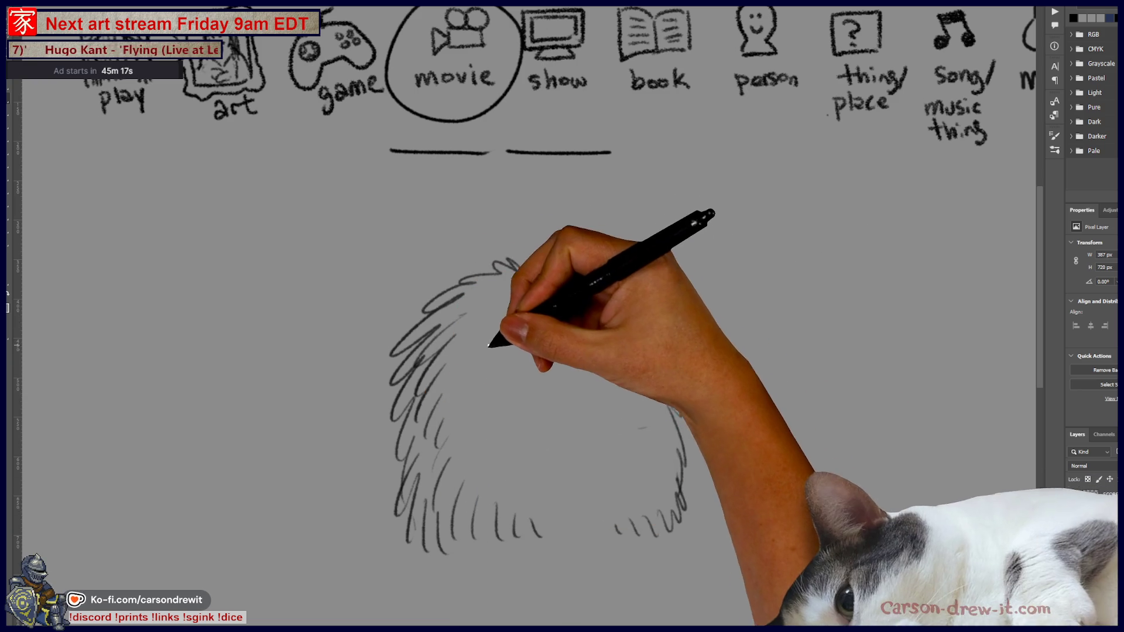
{"action": "mouse_move", "coordinate": [477, 346]}
{"action": "left_mouse_down"}
{"action": "mouse_move", "coordinate": [540, 350]}
{"action": "mouse_move", "coordinate": [520, 369]}
{"action": "mouse_move", "coordinate": [572, 346]}
{"action": "mouse_move", "coordinate": [534, 322]}
{"action": "mouse_move", "coordinate": [549, 303]}
{"action": "mouse_move", "coordinate": [603, 401]}
{"action": "mouse_move", "coordinate": [620, 385]}
{"action": "left_mouse_up"}
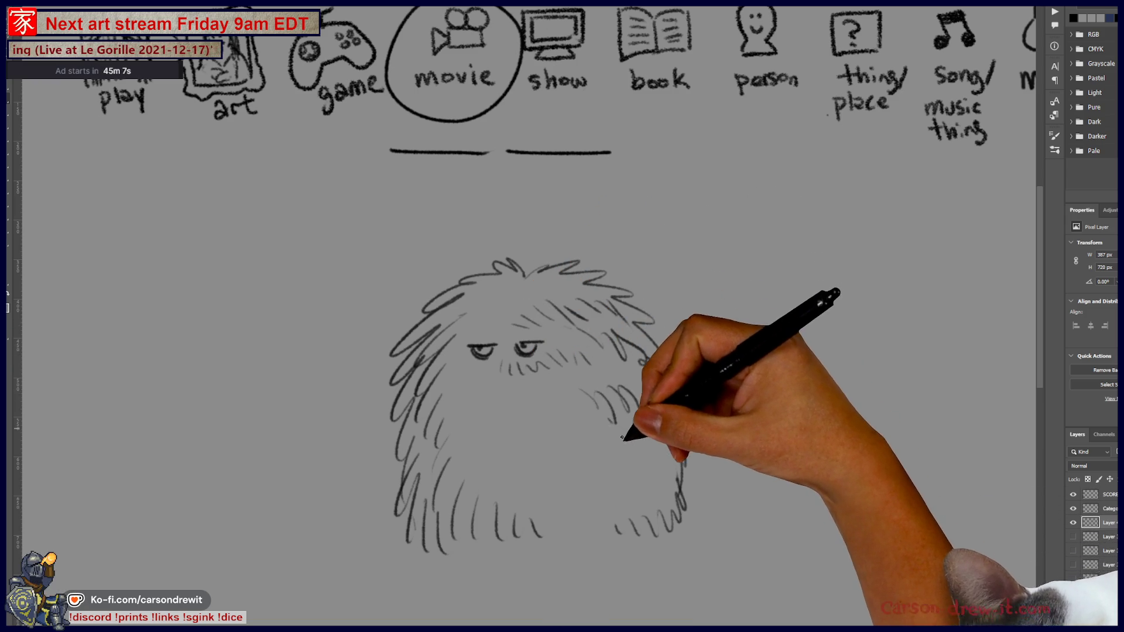
{"action": "mouse_move", "coordinate": [615, 501]}
{"action": "left_mouse_down"}
{"action": "mouse_move", "coordinate": [615, 451]}
{"action": "mouse_move", "coordinate": [655, 459]}
{"action": "mouse_move", "coordinate": [632, 492]}
{"action": "mouse_move", "coordinate": [682, 460]}
{"action": "left_mouse_up"}
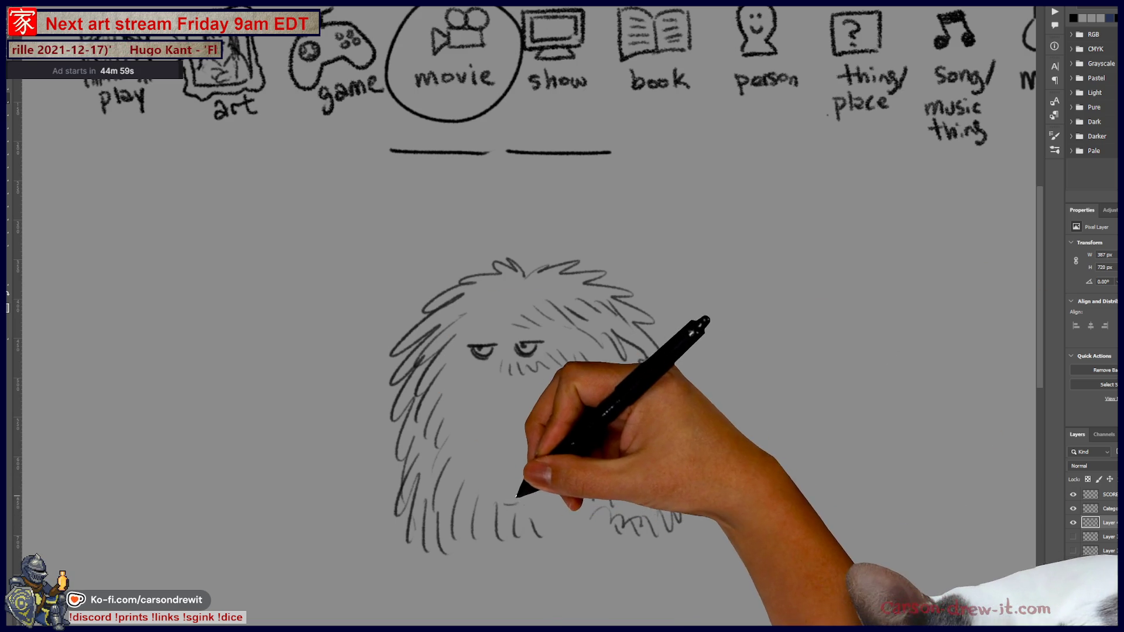
Draw a hatched paw at the creature's lower centre, undoing a stray left-side stroke
{"action": "left_click_drag", "start_coordinate": [540, 502], "coordinate": [523, 453]}
{"action": "mouse_move", "coordinate": [532, 492]}
{"action": "left_mouse_down"}
{"action": "mouse_move", "coordinate": [572, 460]}
{"action": "mouse_move", "coordinate": [572, 522]}
{"action": "mouse_move", "coordinate": [615, 523]}
{"action": "left_mouse_up"}
{"action": "mouse_move", "coordinate": [601, 403]}
{"action": "left_mouse_down"}
{"action": "mouse_move", "coordinate": [562, 420]}
{"action": "mouse_move", "coordinate": [615, 413]}
{"action": "mouse_move", "coordinate": [637, 426]}
{"action": "left_mouse_up"}
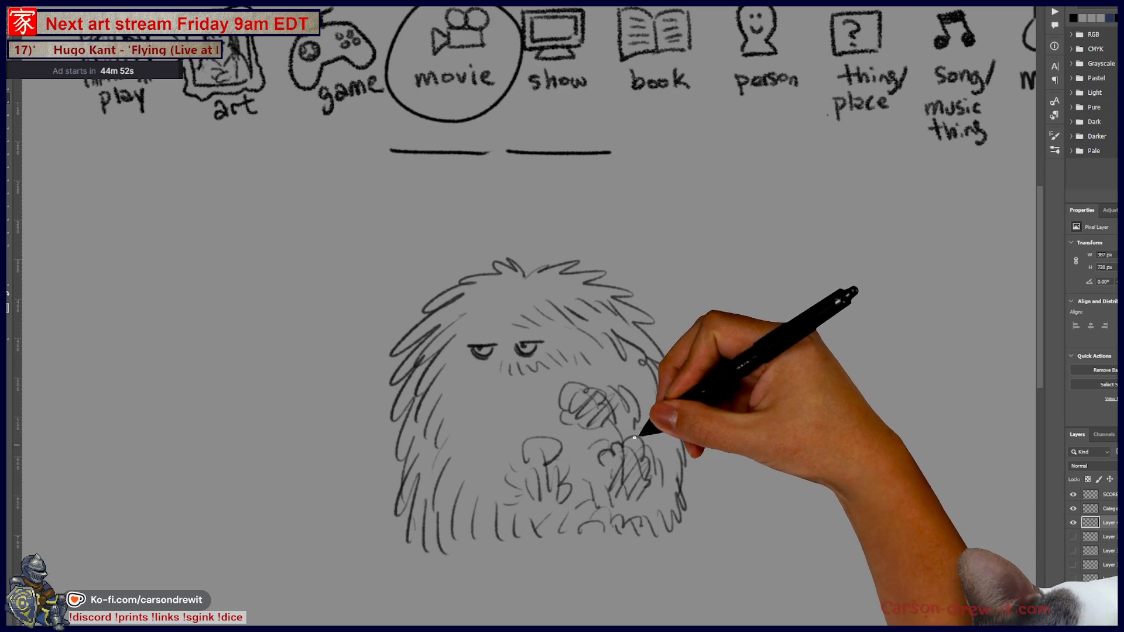
{"action": "left_click_drag", "start_coordinate": [615, 352], "coordinate": [645, 380]}
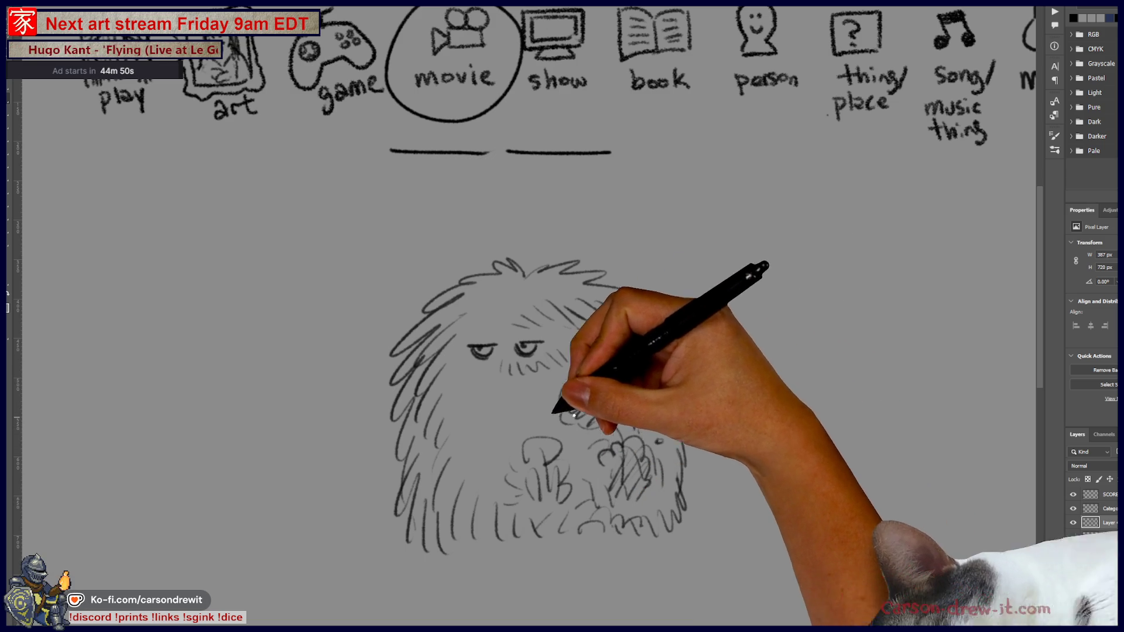
{"action": "mouse_move", "coordinate": [389, 351]}
{"action": "left_mouse_down"}
{"action": "mouse_move", "coordinate": [356, 404]}
{"action": "mouse_move", "coordinate": [432, 338]}
{"action": "mouse_move", "coordinate": [389, 377]}
{"action": "left_mouse_up"}
{"action": "key", "text": "ctrl+z"}
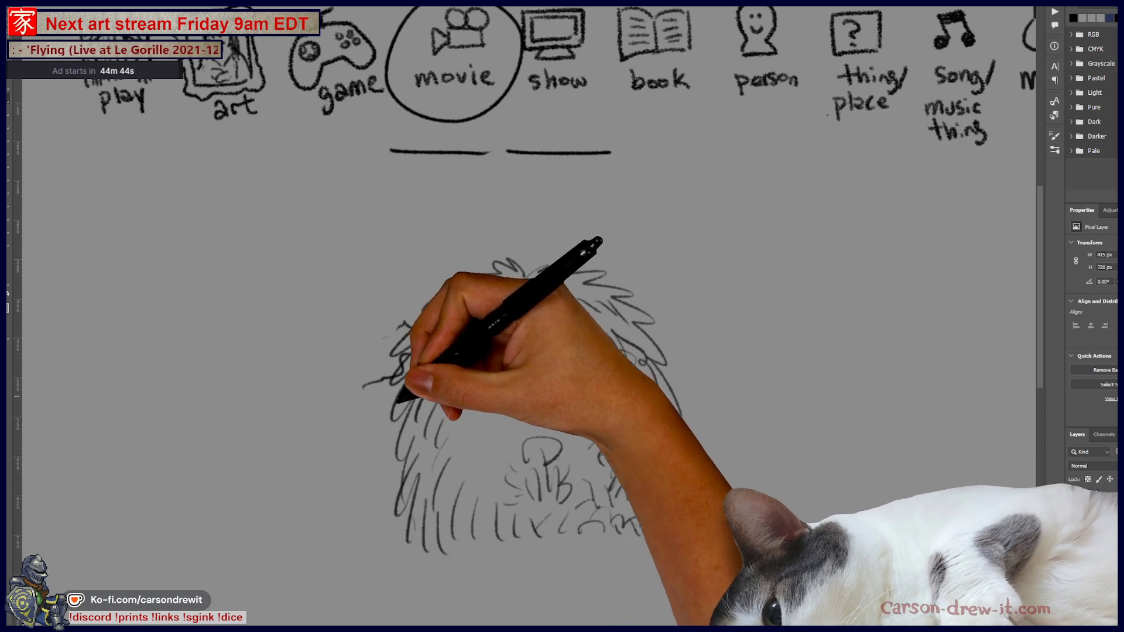
Outline and hatch the top of the head and thicken fur across the face and right side
{"action": "left_click_drag", "start_coordinate": [422, 312], "coordinate": [581, 273]}
{"action": "left_click_drag", "start_coordinate": [364, 386], "coordinate": [398, 449]}
{"action": "left_click_drag", "start_coordinate": [536, 304], "coordinate": [614, 326]}
{"action": "left_click_drag", "start_coordinate": [470, 350], "coordinate": [540, 349]}
{"action": "left_click_drag", "start_coordinate": [464, 452], "coordinate": [448, 498]}
{"action": "left_click_drag", "start_coordinate": [528, 440], "coordinate": [562, 469]}
{"action": "left_click_drag", "start_coordinate": [562, 387], "coordinate": [633, 426]}
{"action": "left_click_drag", "start_coordinate": [606, 440], "coordinate": [650, 487]}
{"action": "left_click_drag", "start_coordinate": [677, 457], "coordinate": [681, 519]}
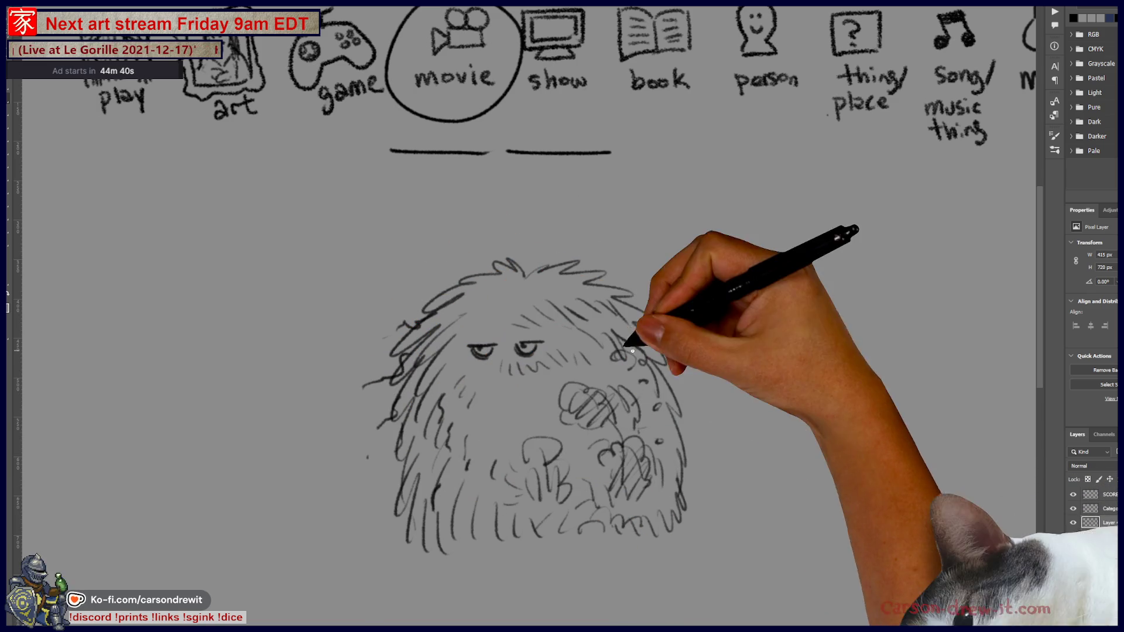
{"action": "mouse_move", "coordinate": [607, 286]}
{"action": "left_mouse_down"}
{"action": "mouse_move", "coordinate": [677, 352]}
{"action": "mouse_move", "coordinate": [684, 423]}
{"action": "mouse_move", "coordinate": [691, 391]}
{"action": "mouse_move", "coordinate": [677, 373]}
{"action": "left_mouse_up"}
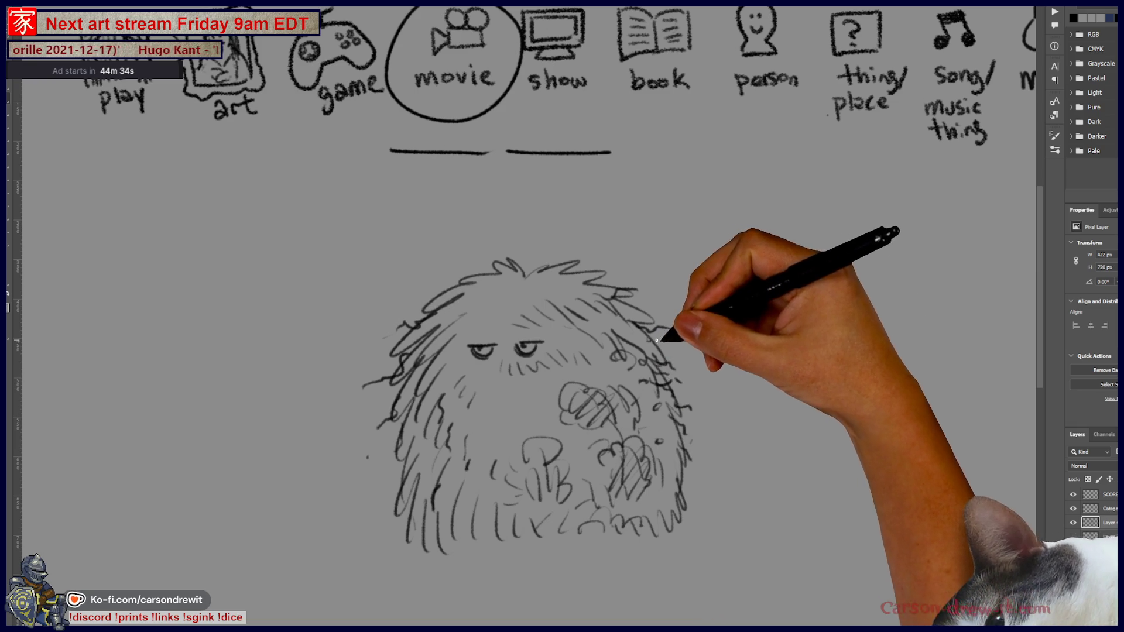
Add a round nose and mouth and scatter fur strokes along both head edges
{"action": "mouse_move", "coordinate": [627, 277]}
{"action": "left_mouse_down"}
{"action": "mouse_move", "coordinate": [658, 291]}
{"action": "mouse_move", "coordinate": [663, 309]}
{"action": "left_mouse_up"}
{"action": "left_click_drag", "start_coordinate": [682, 358], "coordinate": [711, 381]}
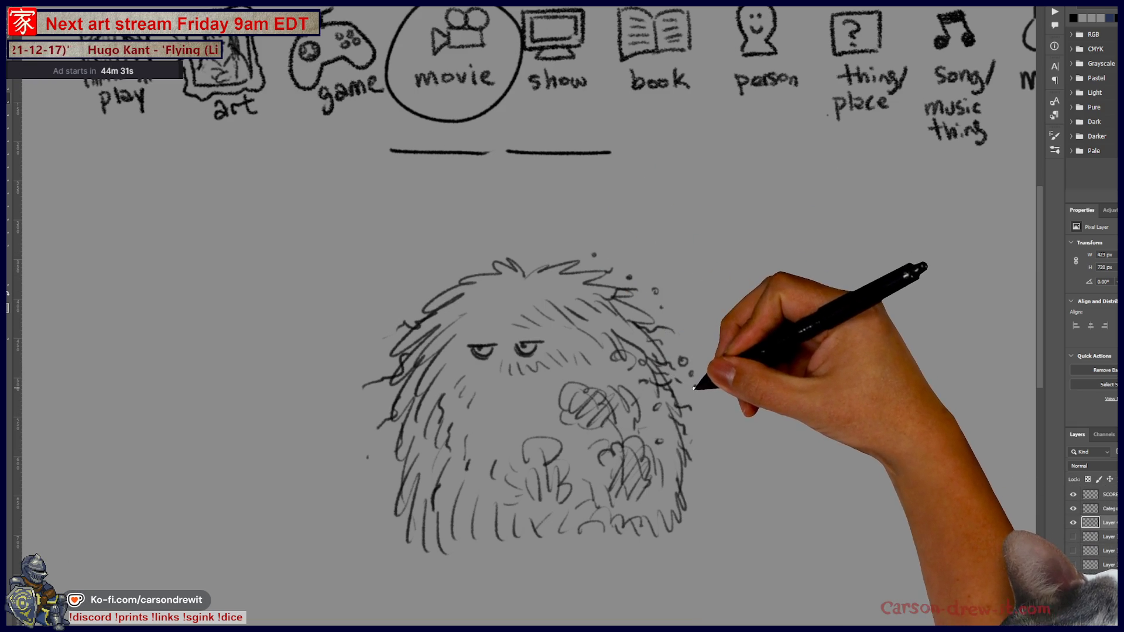
{"action": "mouse_move", "coordinate": [520, 437]}
{"action": "left_mouse_down"}
{"action": "mouse_move", "coordinate": [514, 402]}
{"action": "mouse_move", "coordinate": [548, 401]}
{"action": "mouse_move", "coordinate": [573, 468]}
{"action": "left_mouse_up"}
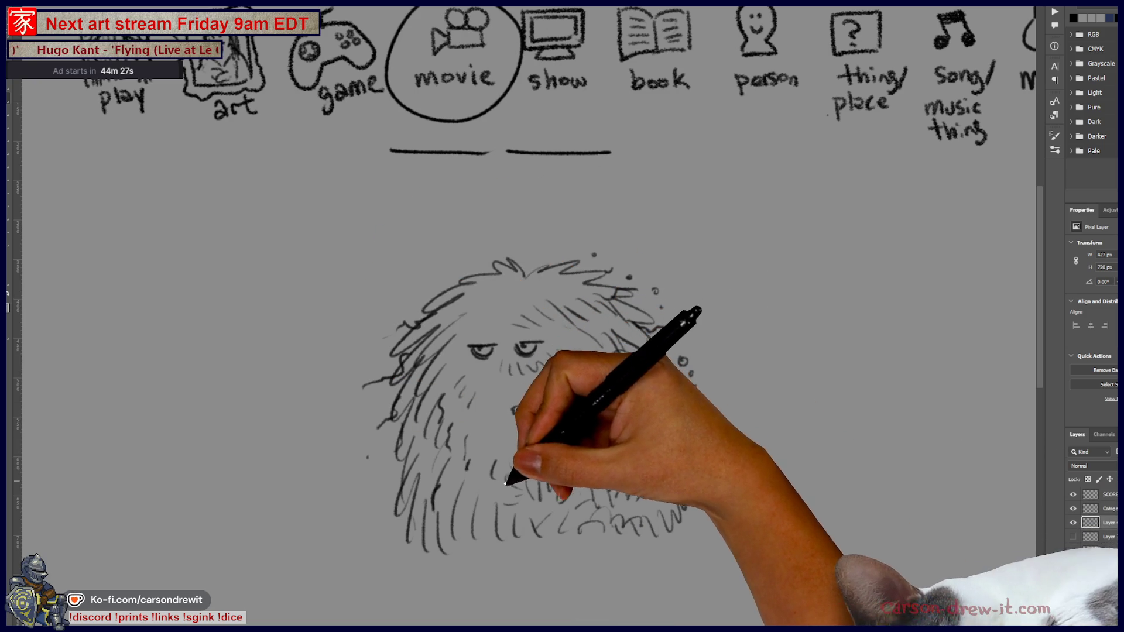
{"action": "left_click_drag", "start_coordinate": [665, 322], "coordinate": [689, 391]}
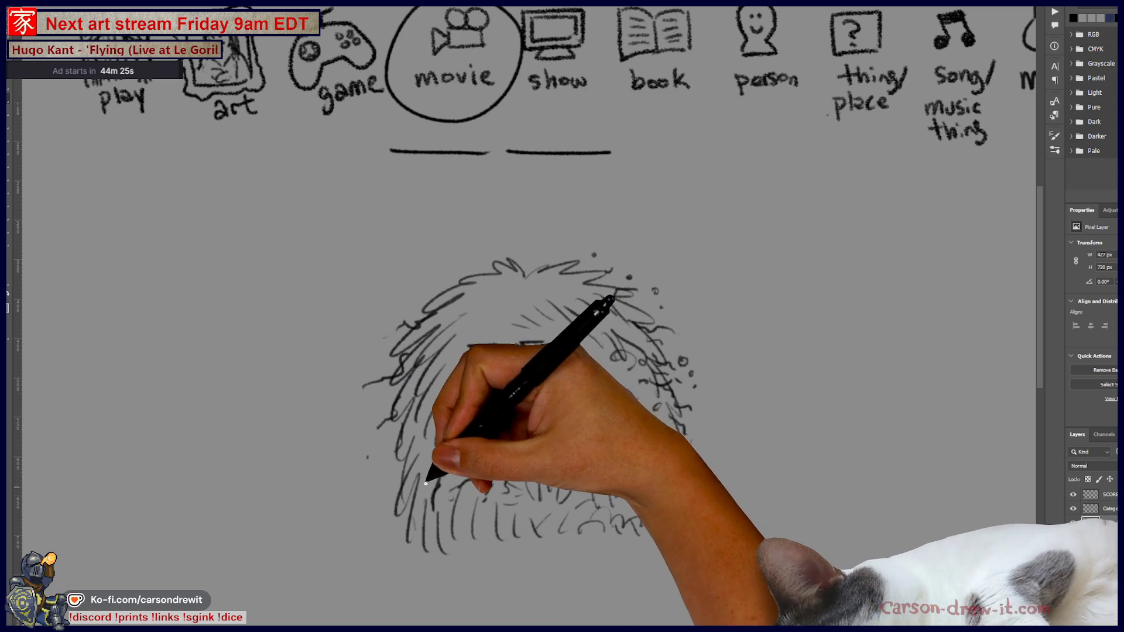
{"action": "left_click_drag", "start_coordinate": [427, 477], "coordinate": [402, 448]}
Darken the brows above the eyes and scribble fur along the creature's lower right
{"action": "left_click_drag", "start_coordinate": [527, 304], "coordinate": [562, 325]}
{"action": "left_click_drag", "start_coordinate": [470, 347], "coordinate": [541, 352]}
{"action": "mouse_move", "coordinate": [402, 515]}
{"action": "left_mouse_down"}
{"action": "mouse_move", "coordinate": [451, 538]}
{"action": "mouse_move", "coordinate": [479, 519]}
{"action": "mouse_move", "coordinate": [527, 534]}
{"action": "mouse_move", "coordinate": [657, 515]}
{"action": "mouse_move", "coordinate": [674, 480]}
{"action": "mouse_move", "coordinate": [678, 397]}
{"action": "mouse_move", "coordinate": [696, 500]}
{"action": "left_mouse_up"}
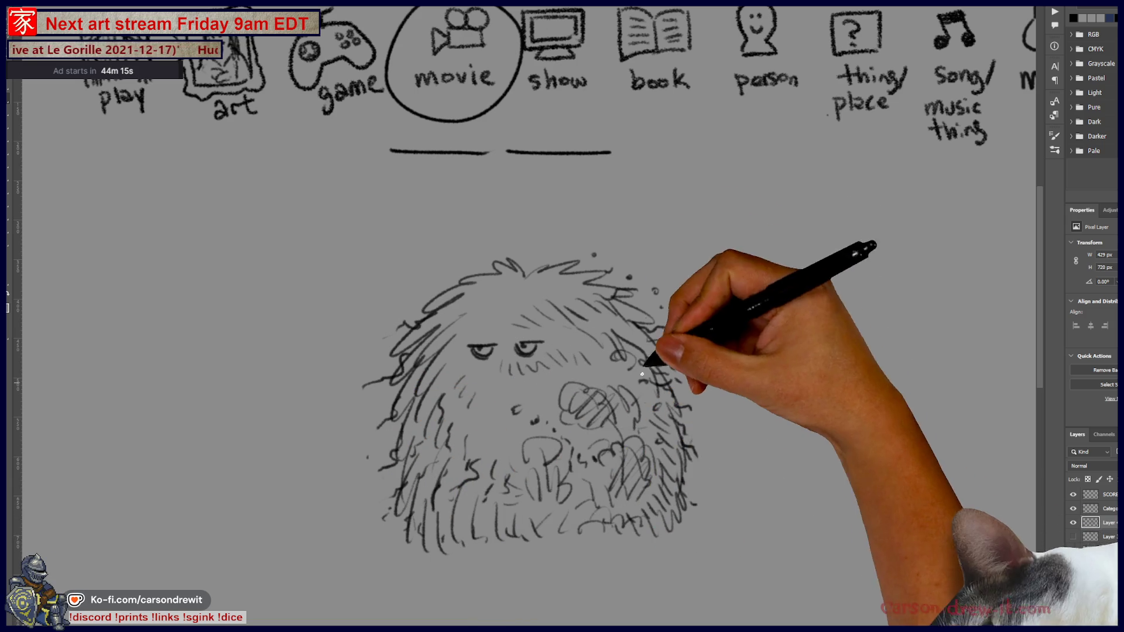
{"action": "left_click_drag", "start_coordinate": [627, 465], "coordinate": [540, 489]}
{"action": "mouse_move", "coordinate": [562, 532]}
{"action": "left_mouse_down"}
{"action": "mouse_move", "coordinate": [553, 550]}
{"action": "mouse_move", "coordinate": [637, 560]}
{"action": "mouse_move", "coordinate": [675, 547]}
{"action": "mouse_move", "coordinate": [729, 557]}
{"action": "mouse_move", "coordinate": [868, 551]}
{"action": "left_mouse_up"}
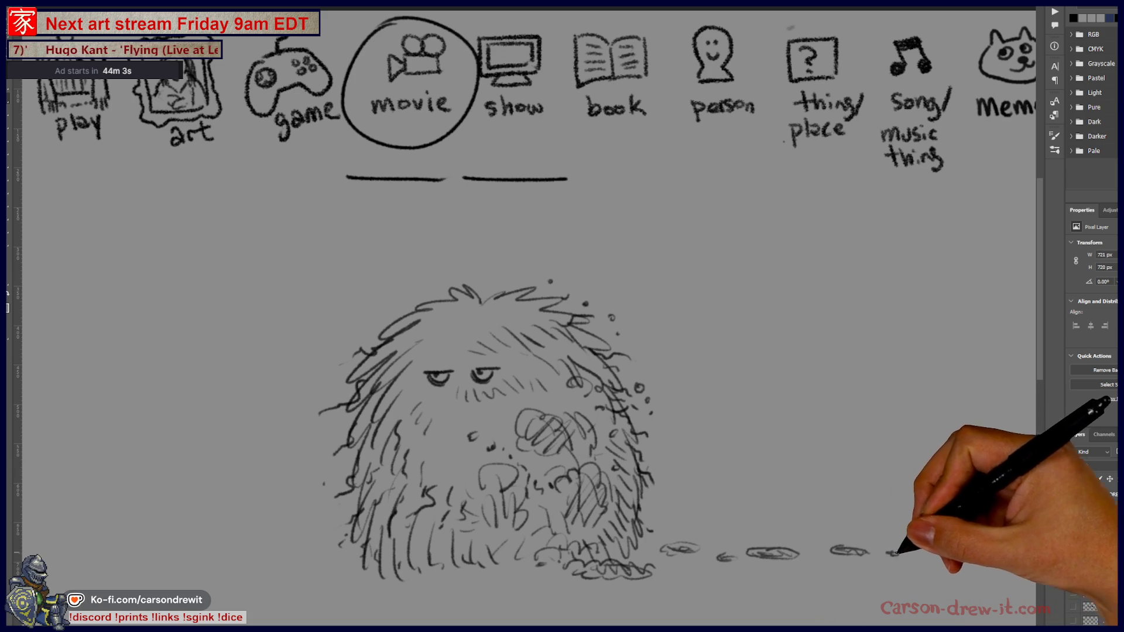
Add ground pebbles and circle both blank lines with curved arrows pointing toward the creature
{"action": "left_click_drag", "start_coordinate": [801, 576], "coordinate": [822, 578]}
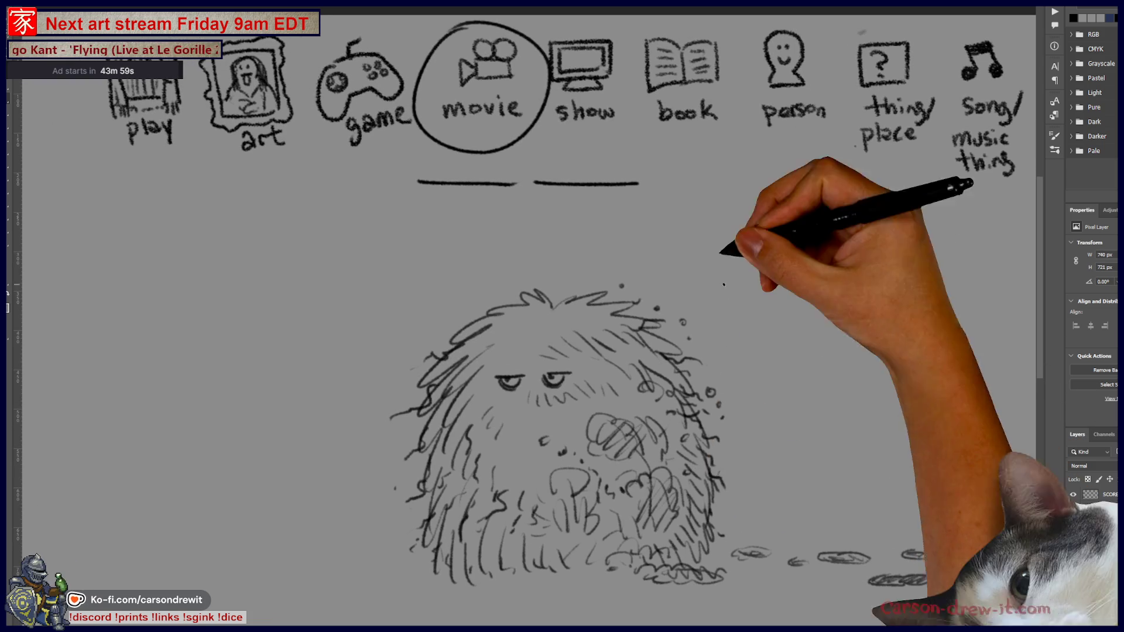
{"action": "left_click_drag", "start_coordinate": [492, 176], "coordinate": [420, 167]}
{"action": "left_click_drag", "start_coordinate": [478, 210], "coordinate": [757, 518]}
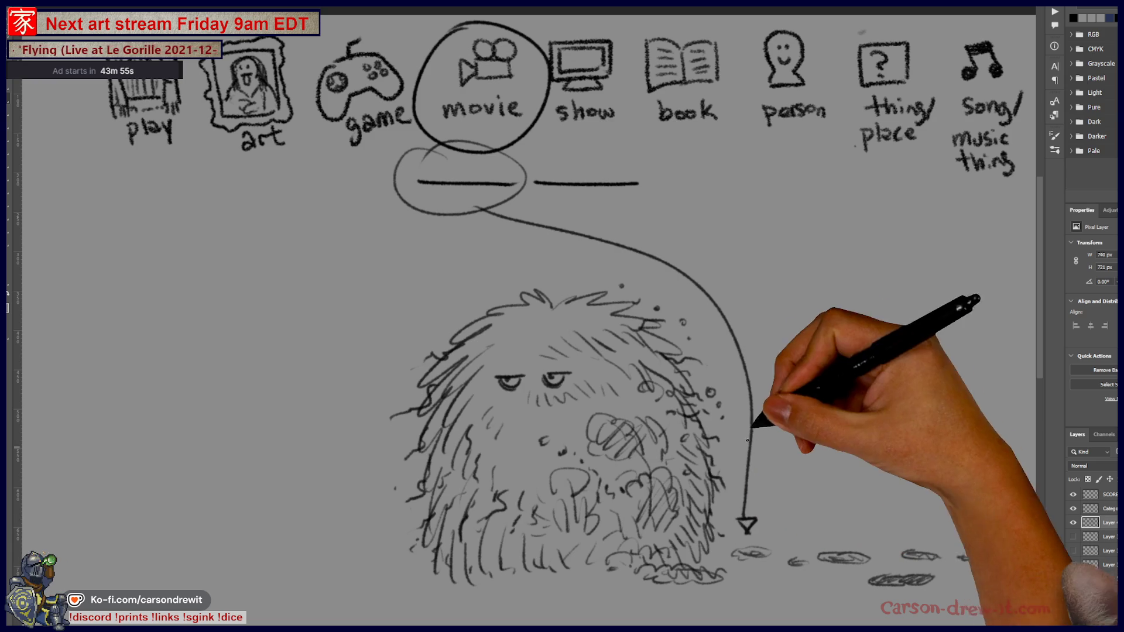
{"action": "left_click_drag", "start_coordinate": [742, 426], "coordinate": [729, 436]}
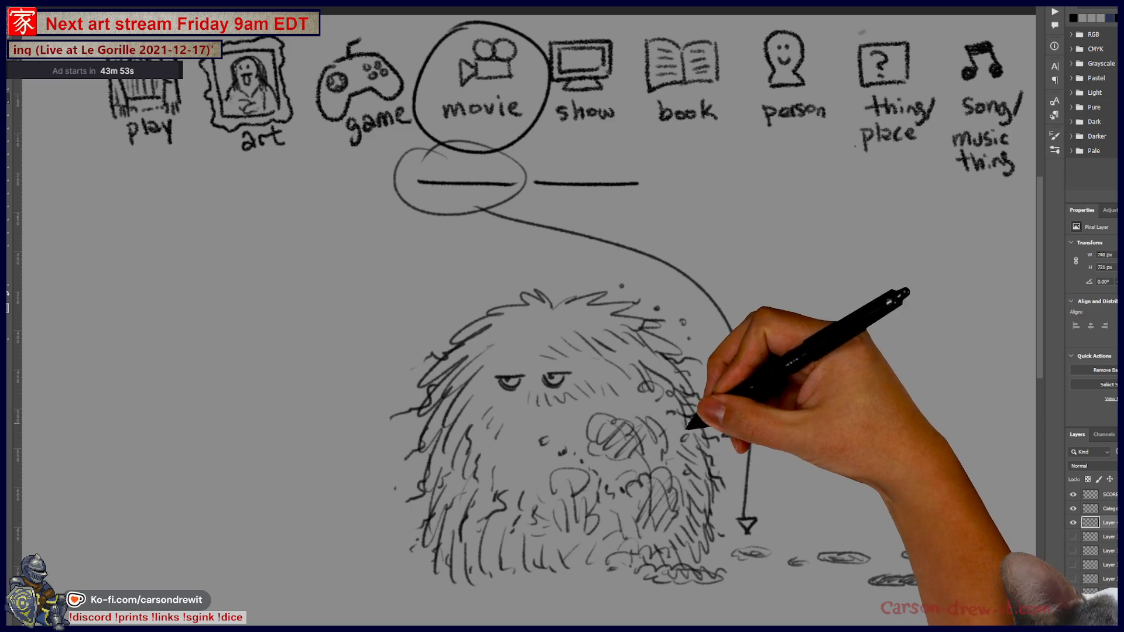
{"action": "key", "text": "ctrl+z"}
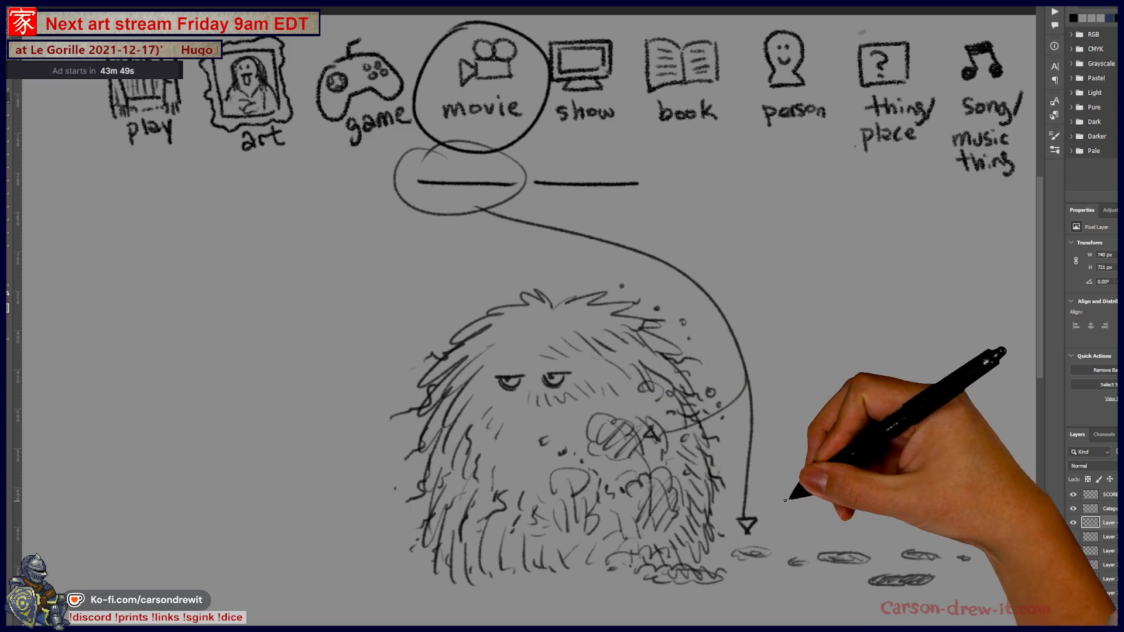
{"action": "left_click_drag", "start_coordinate": [753, 470], "coordinate": [811, 536]}
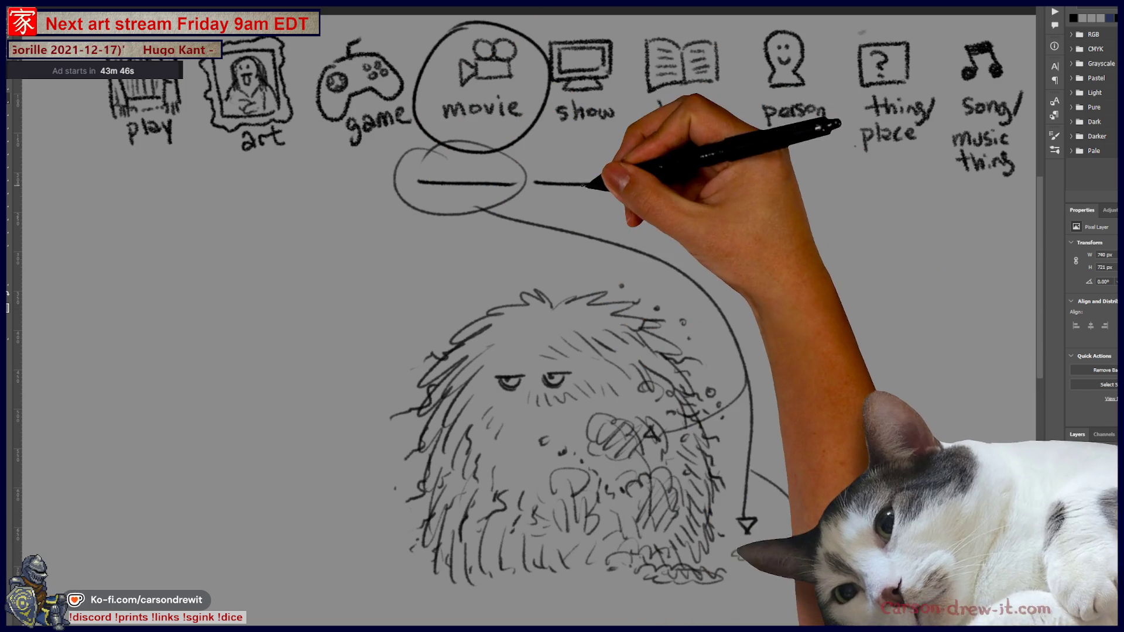
{"action": "mouse_move", "coordinate": [563, 156]}
{"action": "left_mouse_down"}
{"action": "mouse_move", "coordinate": [594, 204]}
{"action": "mouse_move", "coordinate": [539, 255]}
{"action": "left_mouse_up"}
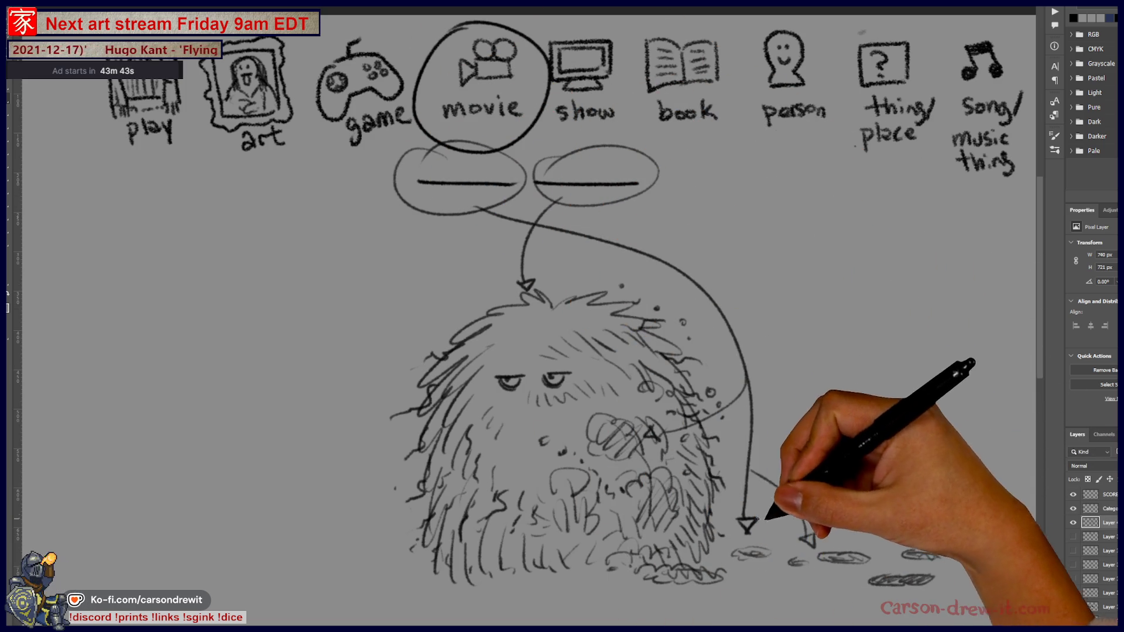
Arc a line over the head, darken both eyes, thicken the left hair and add surrounding scribbles
{"action": "left_click_drag", "start_coordinate": [729, 492], "coordinate": [689, 503]}
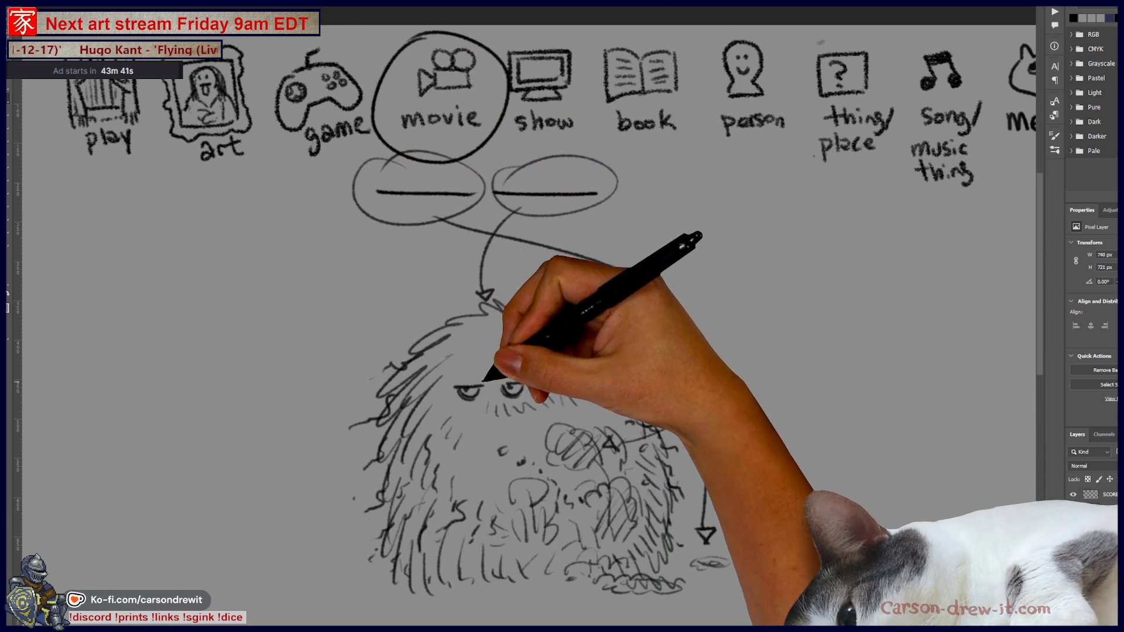
{"action": "mouse_move", "coordinate": [707, 408]}
{"action": "left_mouse_down"}
{"action": "mouse_move", "coordinate": [409, 338]}
{"action": "mouse_move", "coordinate": [464, 301]}
{"action": "mouse_move", "coordinate": [489, 252]}
{"action": "mouse_move", "coordinate": [414, 276]}
{"action": "mouse_move", "coordinate": [362, 392]}
{"action": "mouse_move", "coordinate": [513, 391]}
{"action": "left_mouse_up"}
{"action": "mouse_move", "coordinate": [465, 326]}
{"action": "left_mouse_down"}
{"action": "mouse_move", "coordinate": [440, 338]}
{"action": "mouse_move", "coordinate": [414, 322]}
{"action": "mouse_move", "coordinate": [451, 314]}
{"action": "mouse_move", "coordinate": [502, 339]}
{"action": "mouse_move", "coordinate": [539, 339]}
{"action": "mouse_move", "coordinate": [549, 385]}
{"action": "mouse_move", "coordinate": [451, 381]}
{"action": "left_mouse_up"}
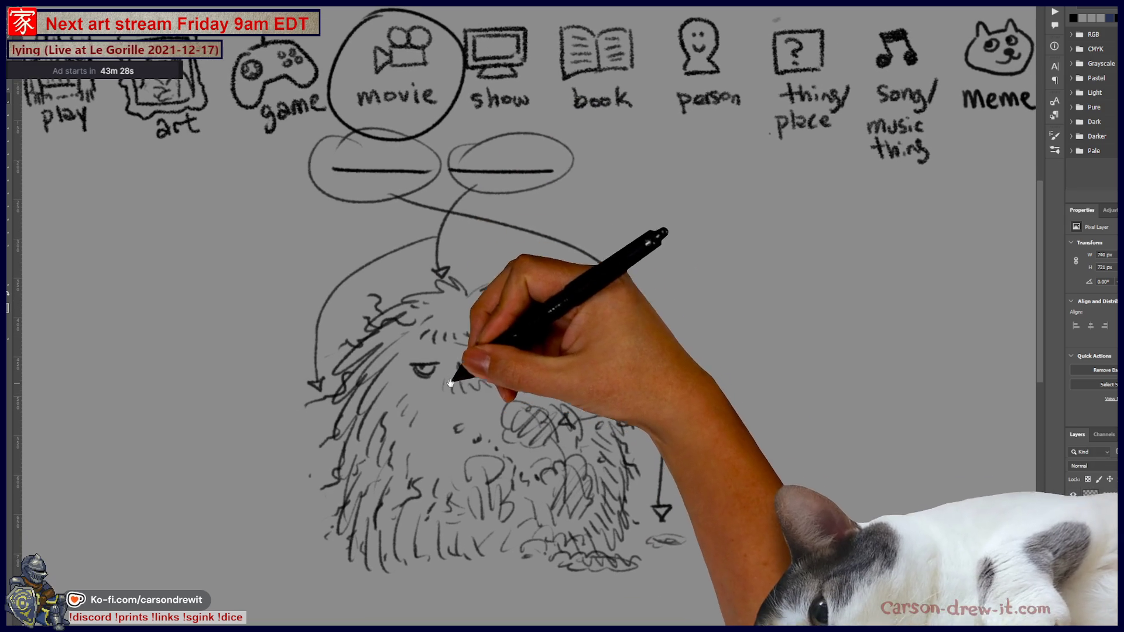
{"action": "mouse_move", "coordinate": [456, 250]}
{"action": "left_mouse_down"}
{"action": "mouse_move", "coordinate": [422, 363]}
{"action": "mouse_move", "coordinate": [402, 377]}
{"action": "mouse_move", "coordinate": [428, 372]}
{"action": "mouse_move", "coordinate": [412, 399]}
{"action": "left_mouse_up"}
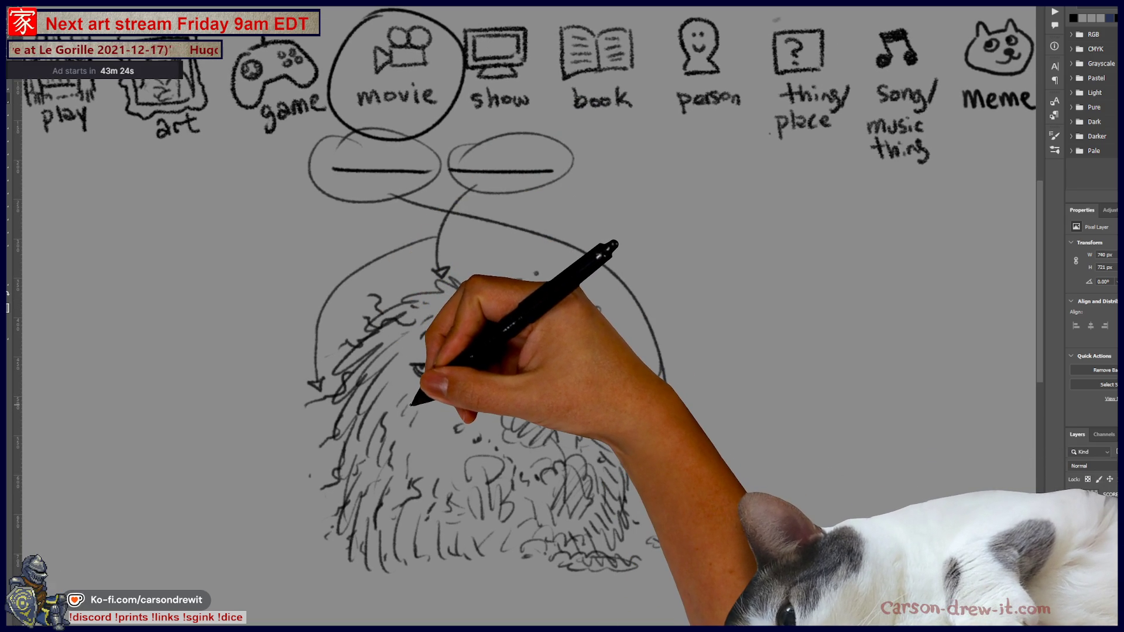
{"action": "left_click_drag", "start_coordinate": [413, 404], "coordinate": [422, 365]}
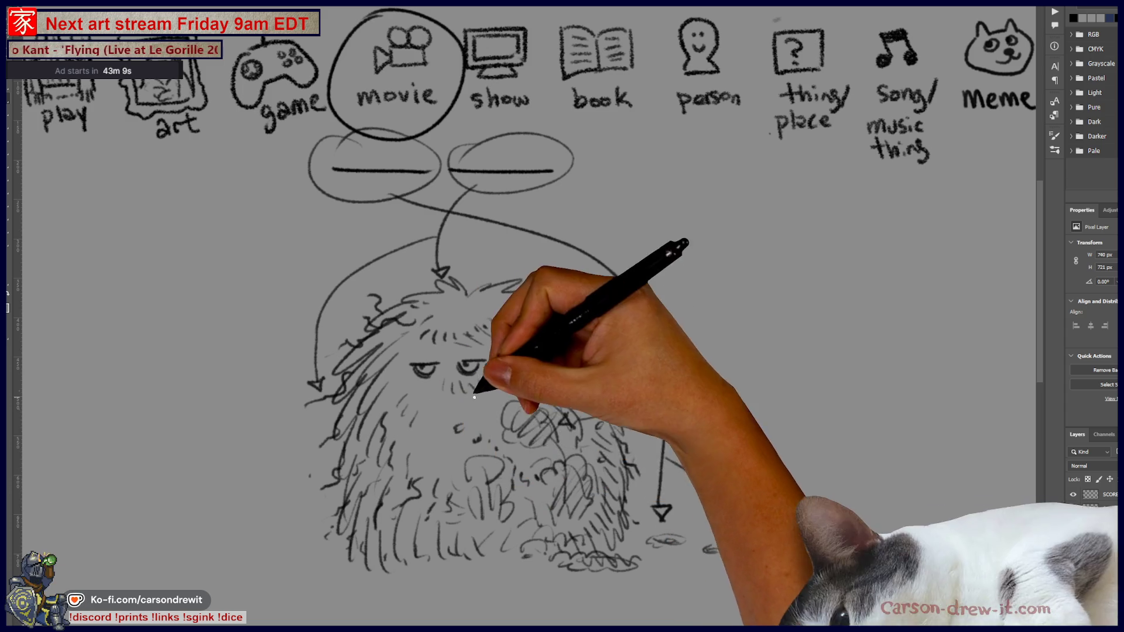
{"action": "left_click_drag", "start_coordinate": [606, 501], "coordinate": [557, 484]}
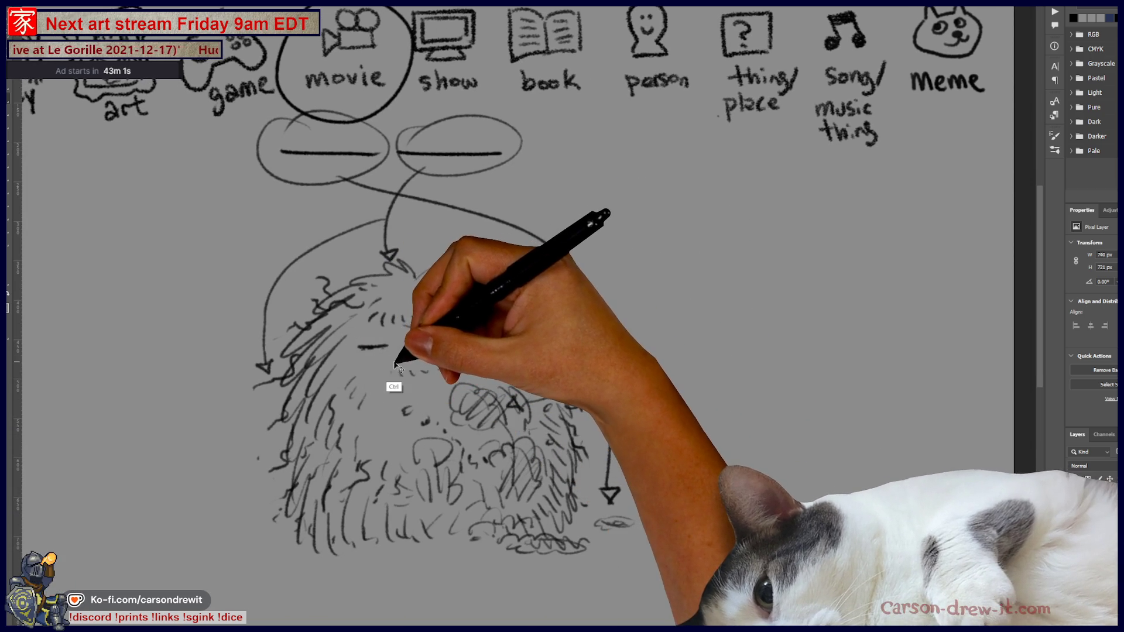
{"action": "left_click_drag", "start_coordinate": [361, 349], "coordinate": [385, 349]}
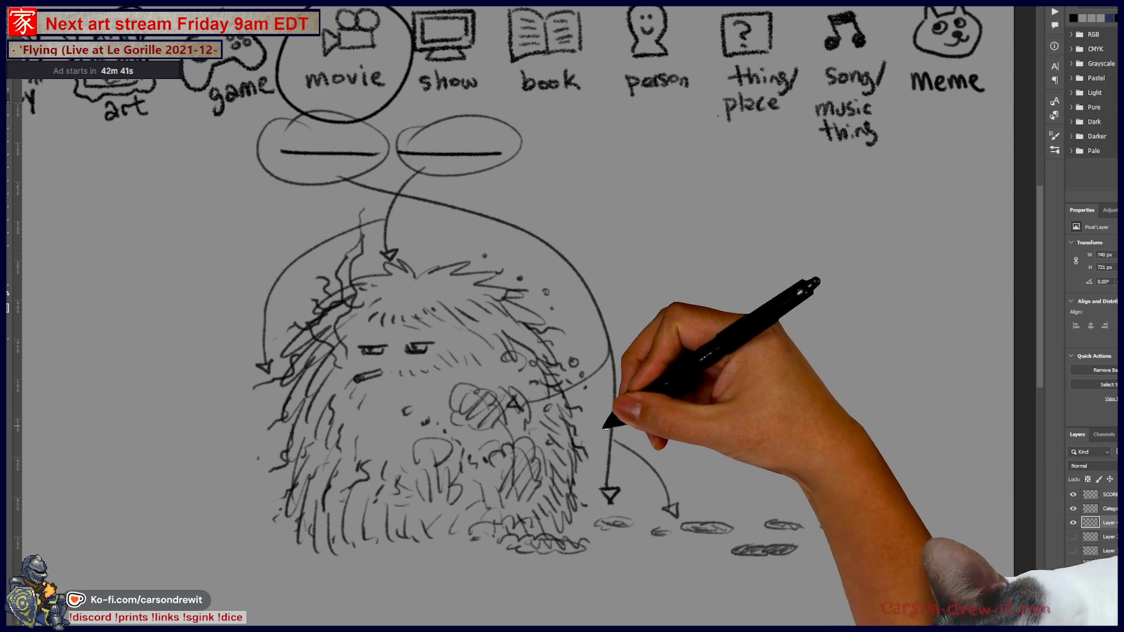
{"action": "scroll", "coordinate": [570, 405], "scroll_direction": "down", "scroll_amount": 2}
{"action": "left_click_drag", "start_coordinate": [572, 404], "coordinate": [570, 382]}
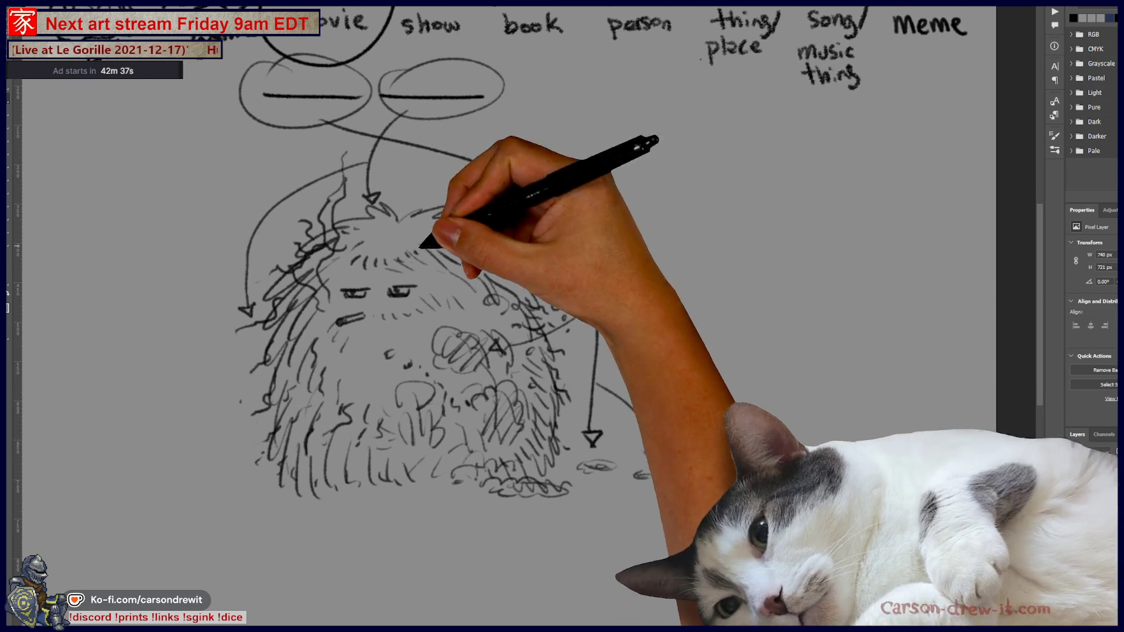
{"action": "left_click_drag", "start_coordinate": [594, 497], "coordinate": [627, 499]}
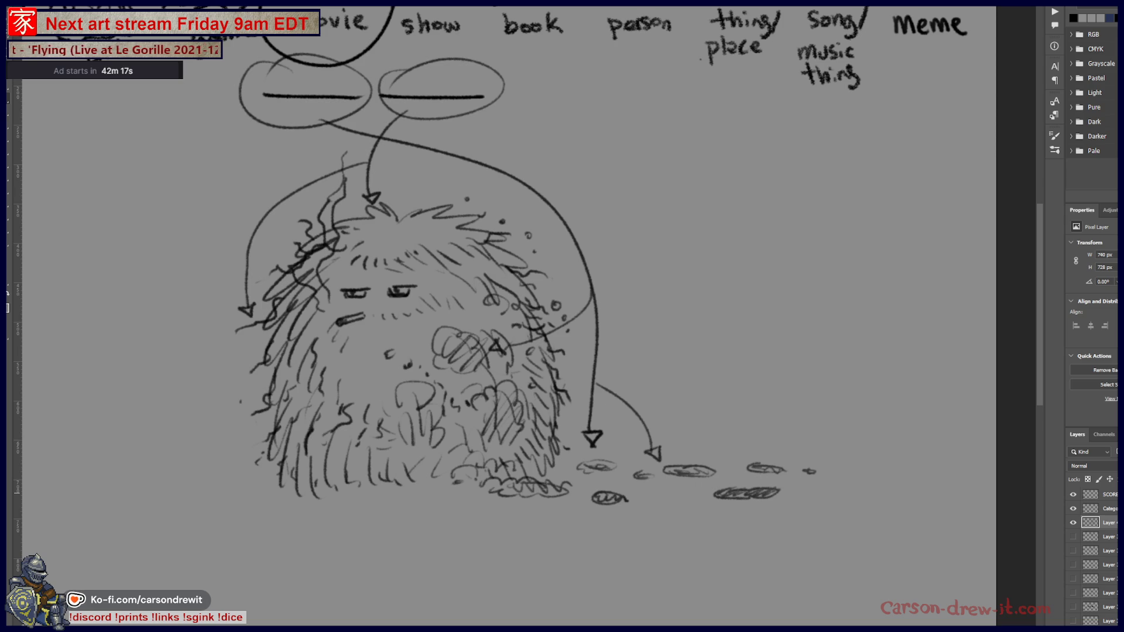
Toggle the sketch layers' visibility and hide every sketch, leaving the canvas blank
{"action": "left_click", "coordinate": [1072, 537]}
{"action": "left_click", "coordinate": [1072, 523]}
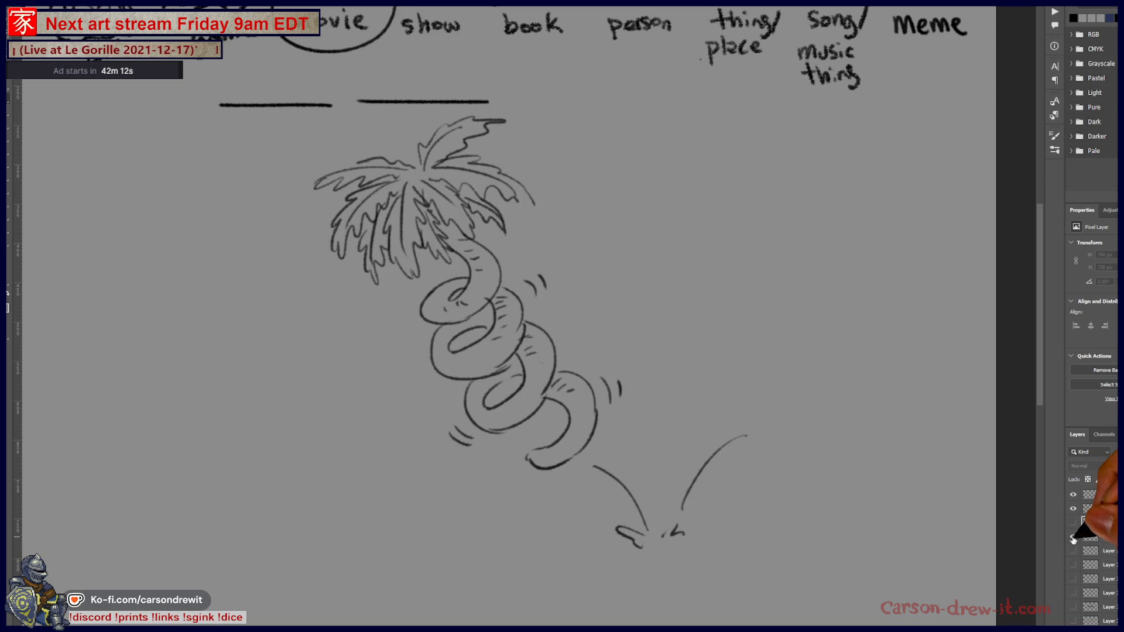
{"action": "left_click", "coordinate": [1073, 537]}
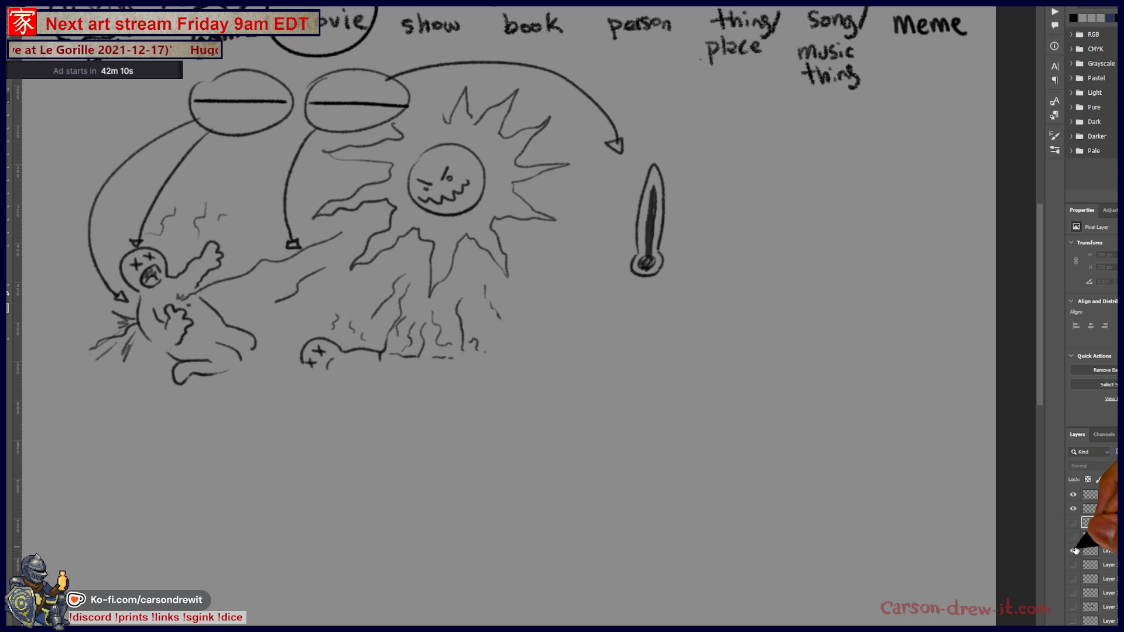
{"action": "left_click", "coordinate": [1073, 551]}
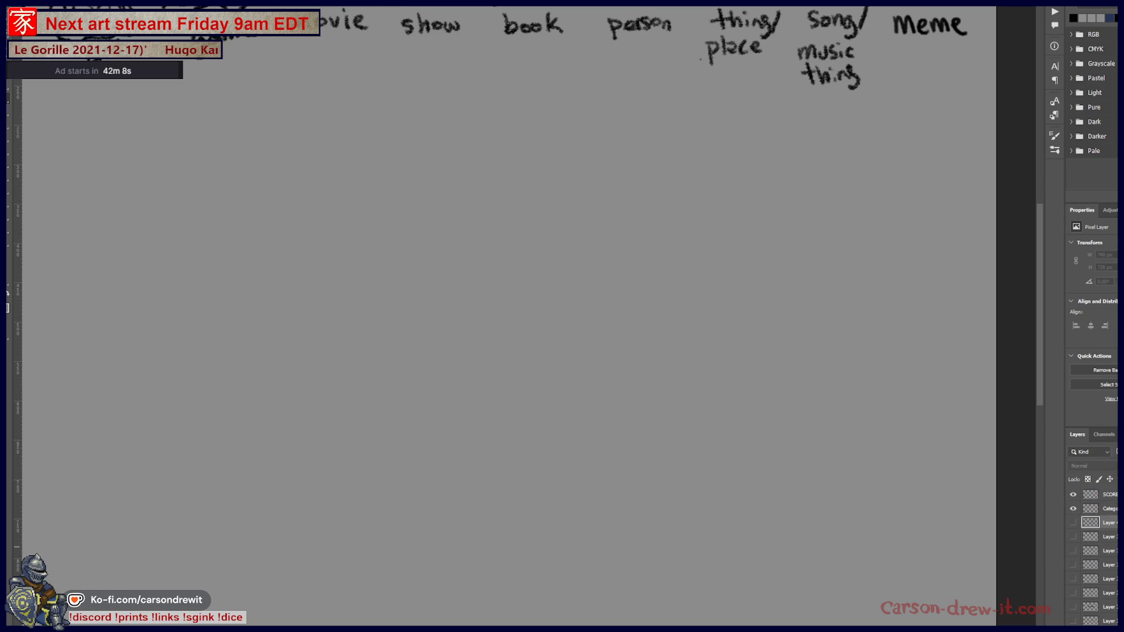
Write a new name below SeaGlassDev in the scores list and add a tally for craftyroulette
{"action": "left_click_drag", "start_coordinate": [615, 484], "coordinate": [663, 412]}
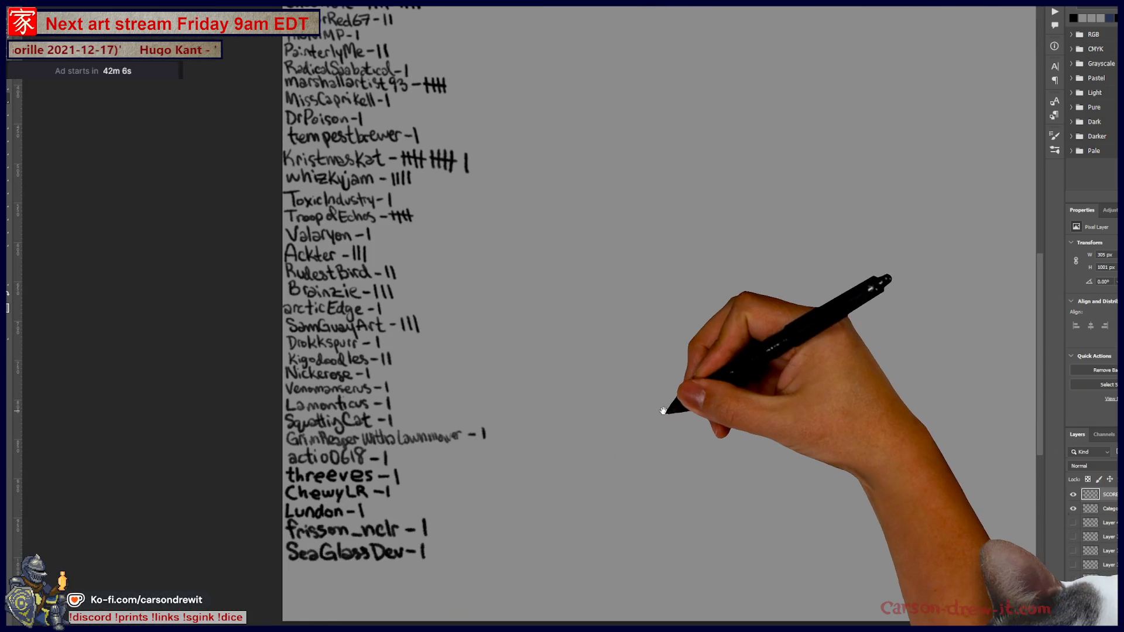
{"action": "mouse_move", "coordinate": [356, 274]}
{"action": "left_mouse_down"}
{"action": "mouse_move", "coordinate": [369, 446]}
{"action": "mouse_move", "coordinate": [349, 622]}
{"action": "left_mouse_up"}
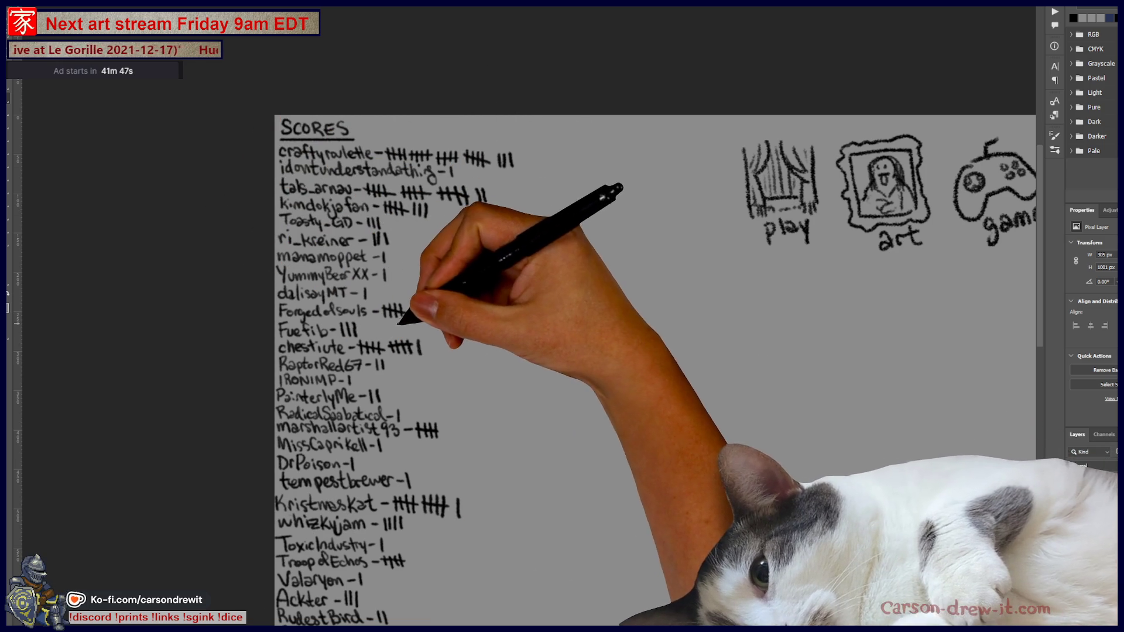
{"action": "scroll", "coordinate": [655, 369], "scroll_direction": "down", "scroll_amount": 5}
{"action": "scroll", "coordinate": [454, 126], "scroll_direction": "down", "scroll_amount": 2}
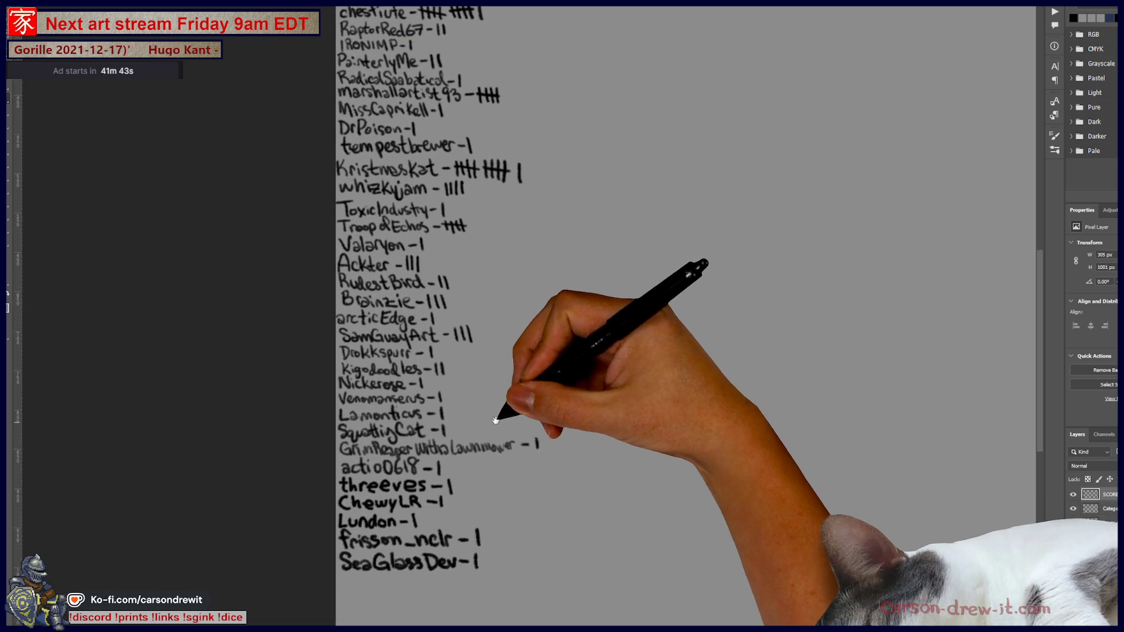
{"action": "scroll", "coordinate": [496, 419], "scroll_direction": "up", "scroll_amount": 2}
{"action": "scroll", "coordinate": [456, 345], "scroll_direction": "down", "scroll_amount": 4}
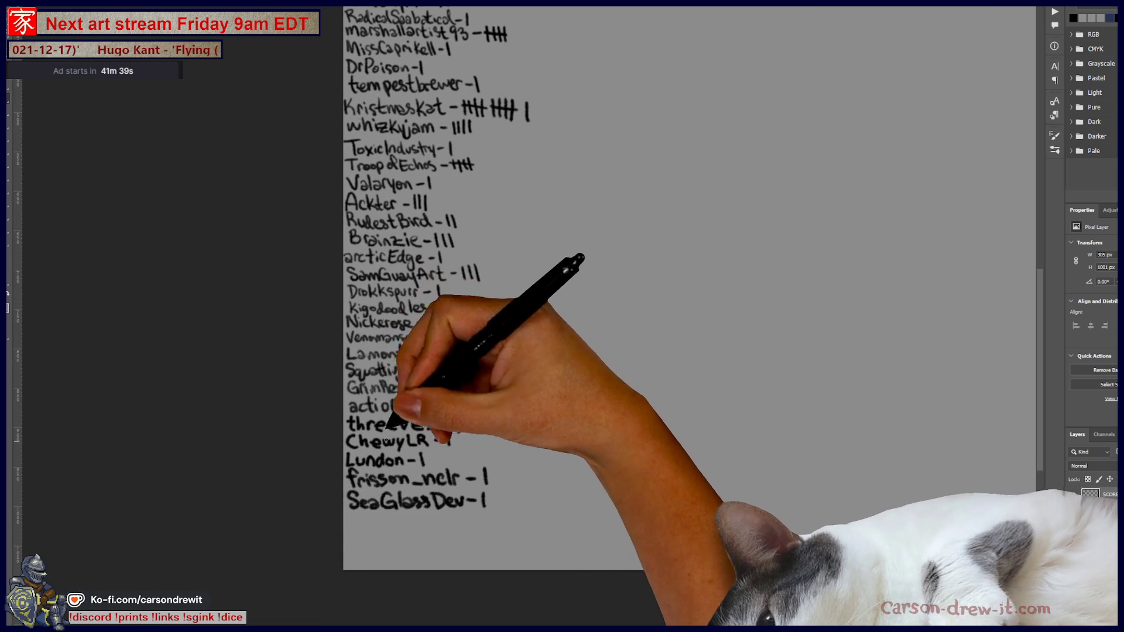
{"action": "left_click_drag", "start_coordinate": [351, 525], "coordinate": [606, 517]}
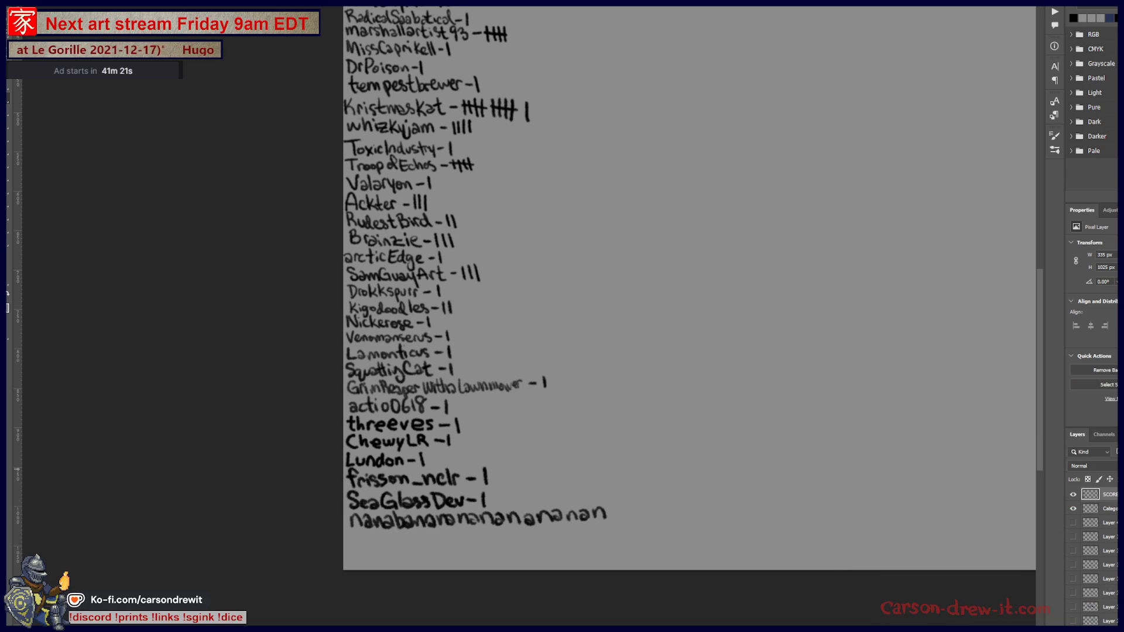
{"action": "left_click_drag", "start_coordinate": [615, 516], "coordinate": [631, 524]}
{"action": "scroll", "coordinate": [565, 391], "scroll_direction": "up", "scroll_amount": 5}
{"action": "scroll", "coordinate": [461, 497], "scroll_direction": "up", "scroll_amount": 2}
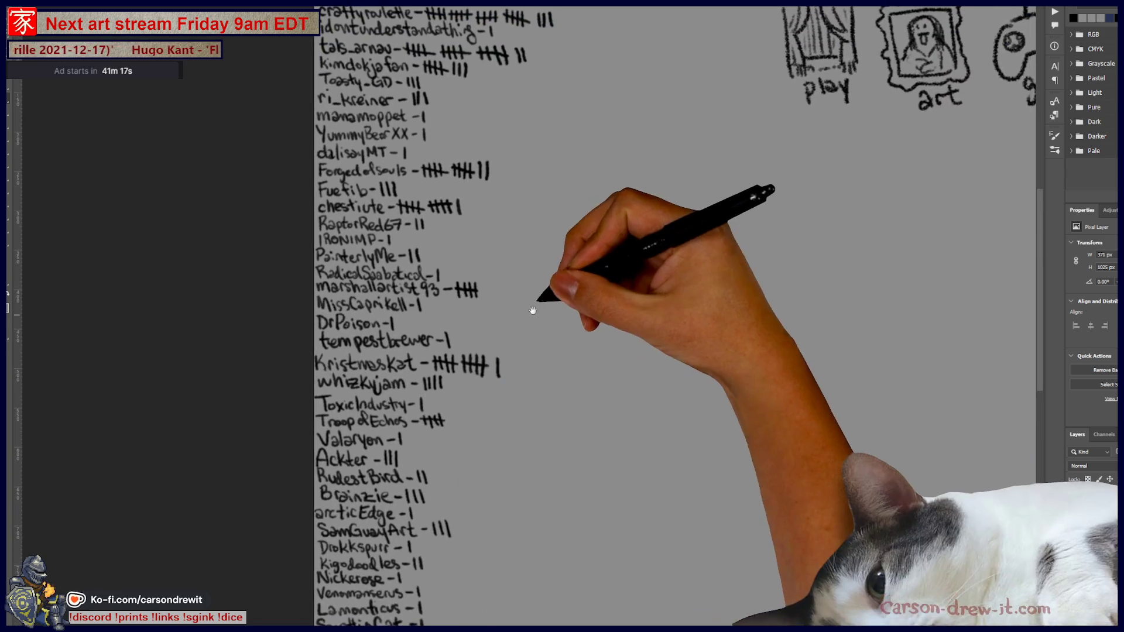
{"action": "scroll", "coordinate": [535, 302], "scroll_direction": "up", "scroll_amount": 4}
{"action": "scroll", "coordinate": [533, 477], "scroll_direction": "up", "scroll_amount": 1}
{"action": "left_click_drag", "start_coordinate": [551, 193], "coordinate": [550, 207]}
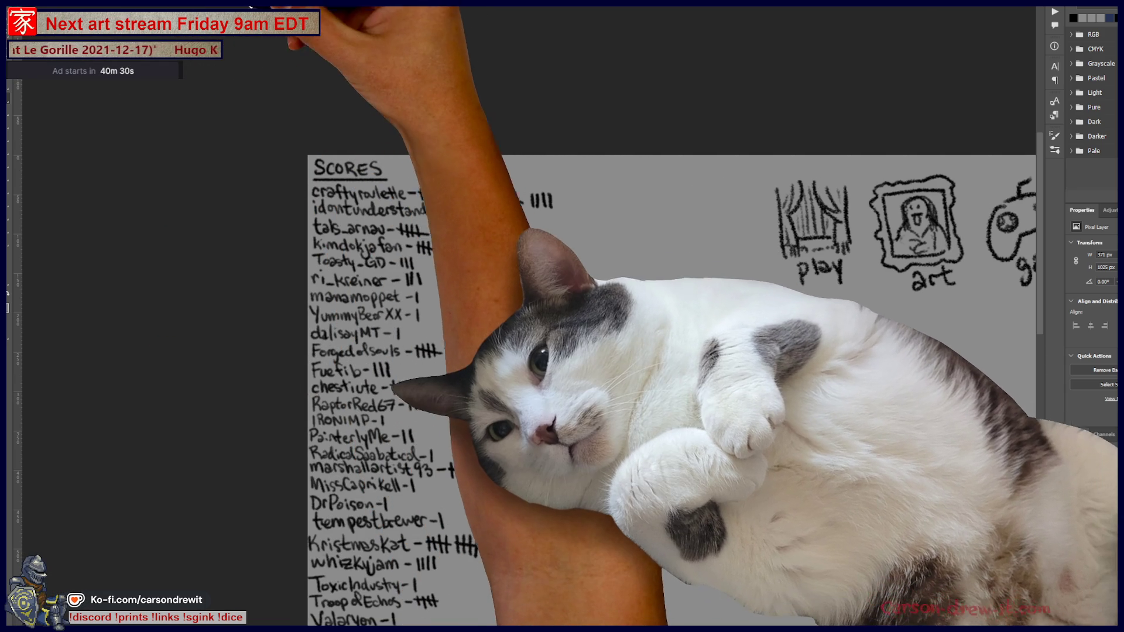
Switch to the mermaid illustration document, then bring up the Bandcamp browser window
{"action": "key", "text": "ctrl+Tab"}
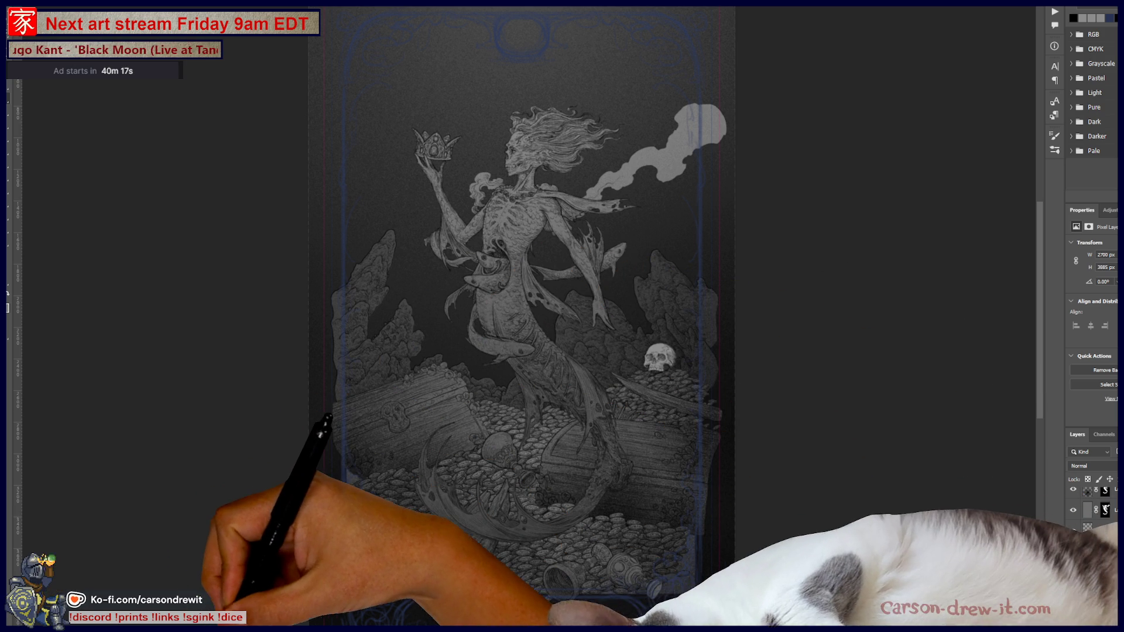
{"action": "mouse_move", "coordinate": [273, 623]}
{"action": "left_click", "coordinate": [304, 618]}
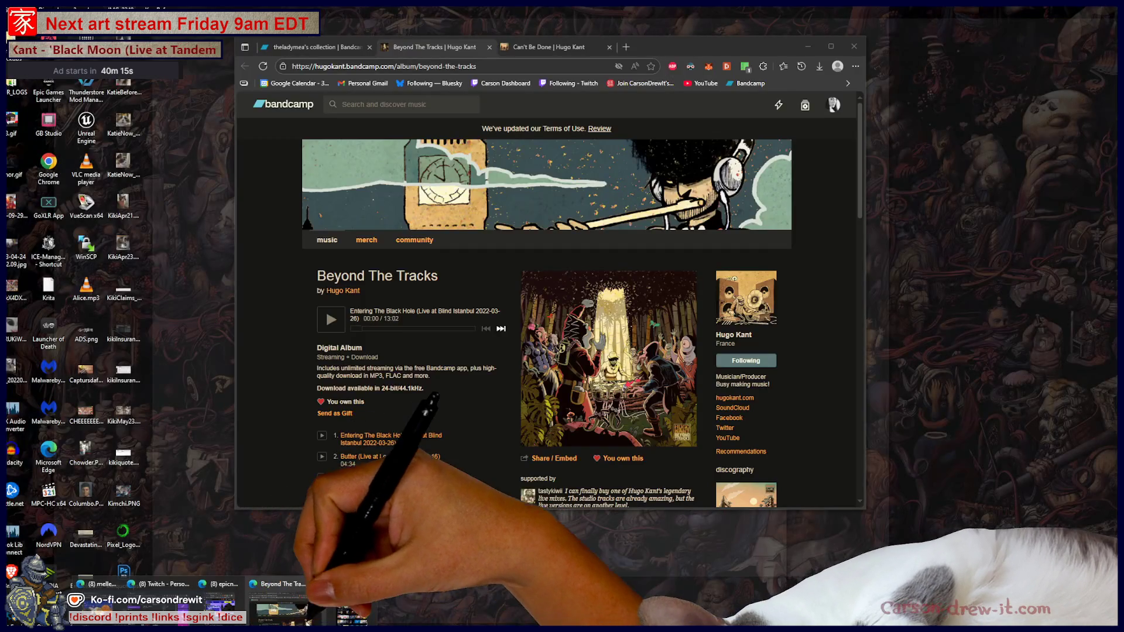
Open the Letterboxd bookmark's Activity and watched Films grid in Edge, then return to Photoshop
{"action": "left_click", "coordinate": [304, 618]}
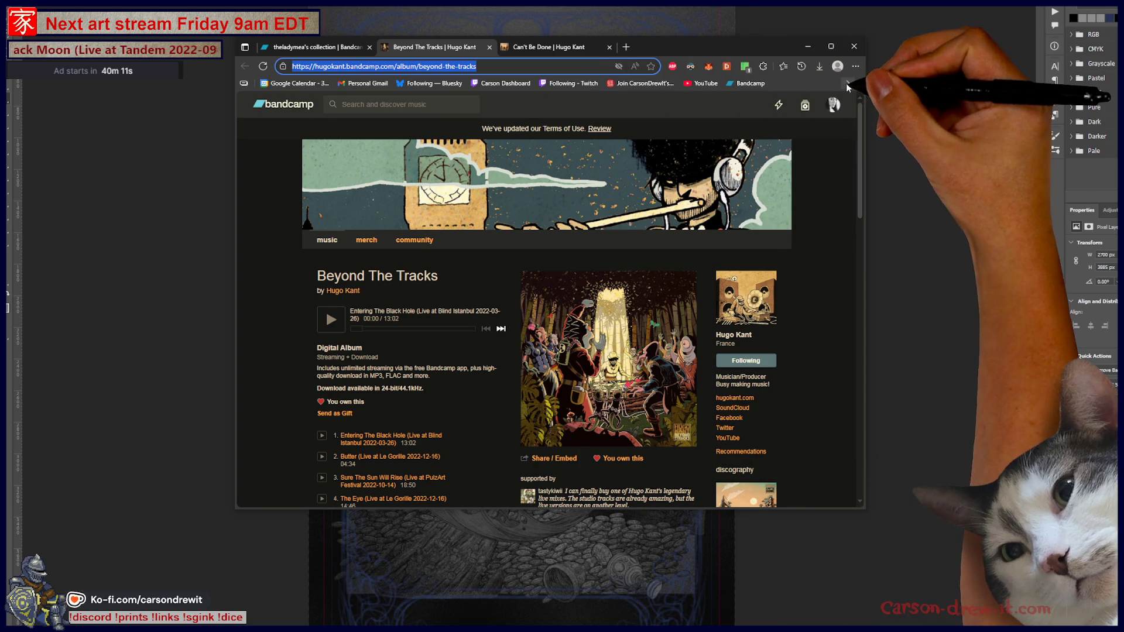
{"action": "left_click", "coordinate": [848, 83]}
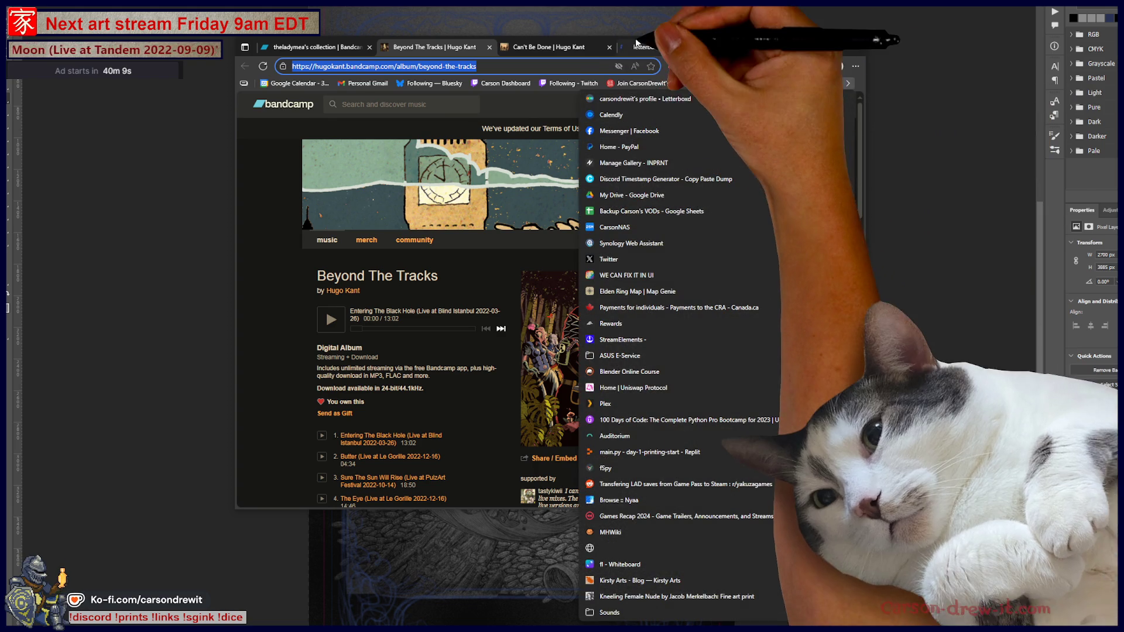
{"action": "left_click", "coordinate": [646, 98]}
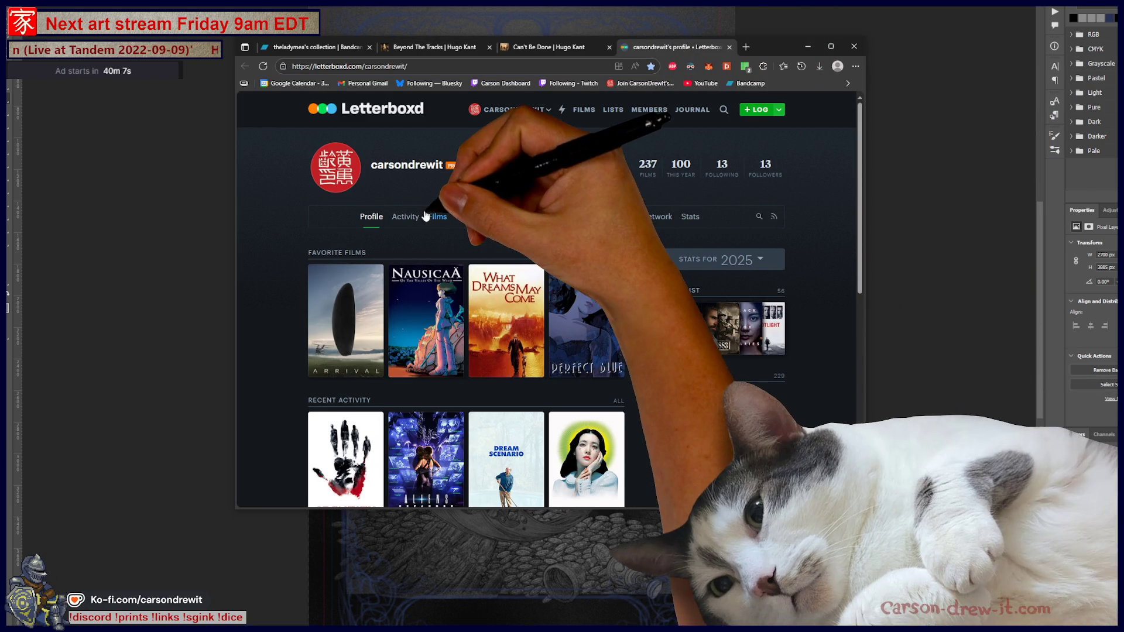
{"action": "left_click", "coordinate": [409, 218]}
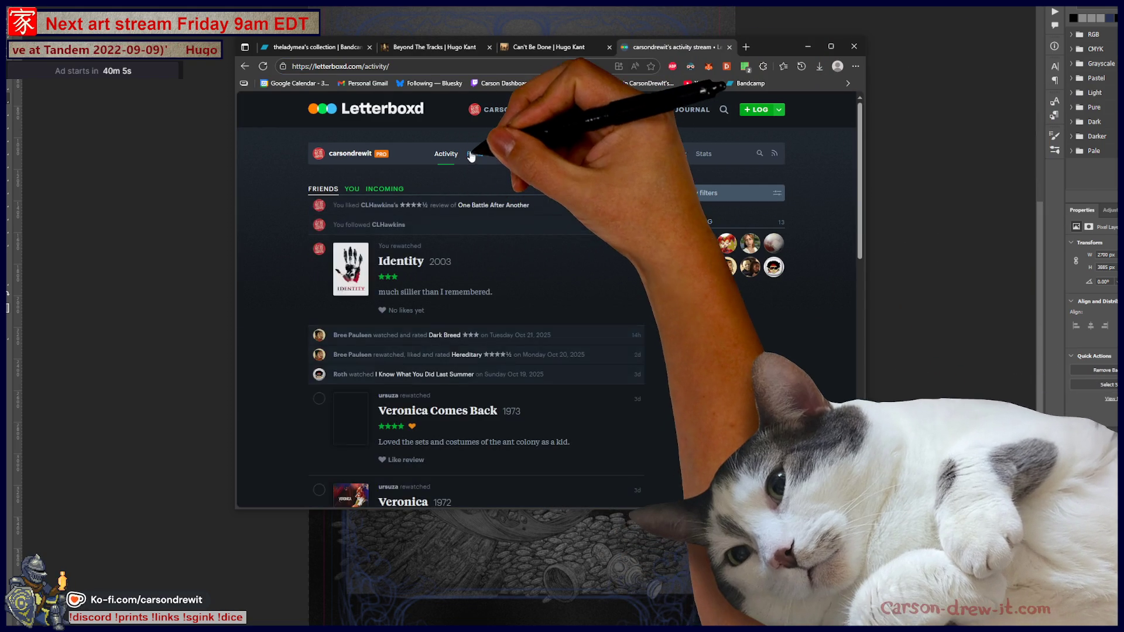
{"action": "left_click", "coordinate": [473, 155]}
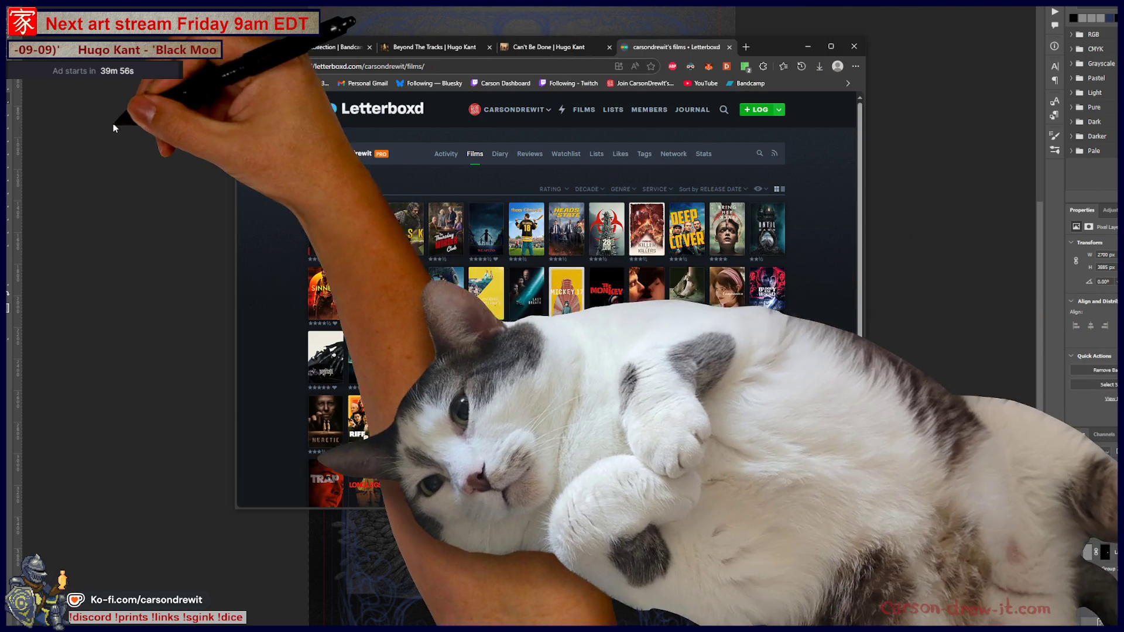
{"action": "left_click", "coordinate": [986, 416]}
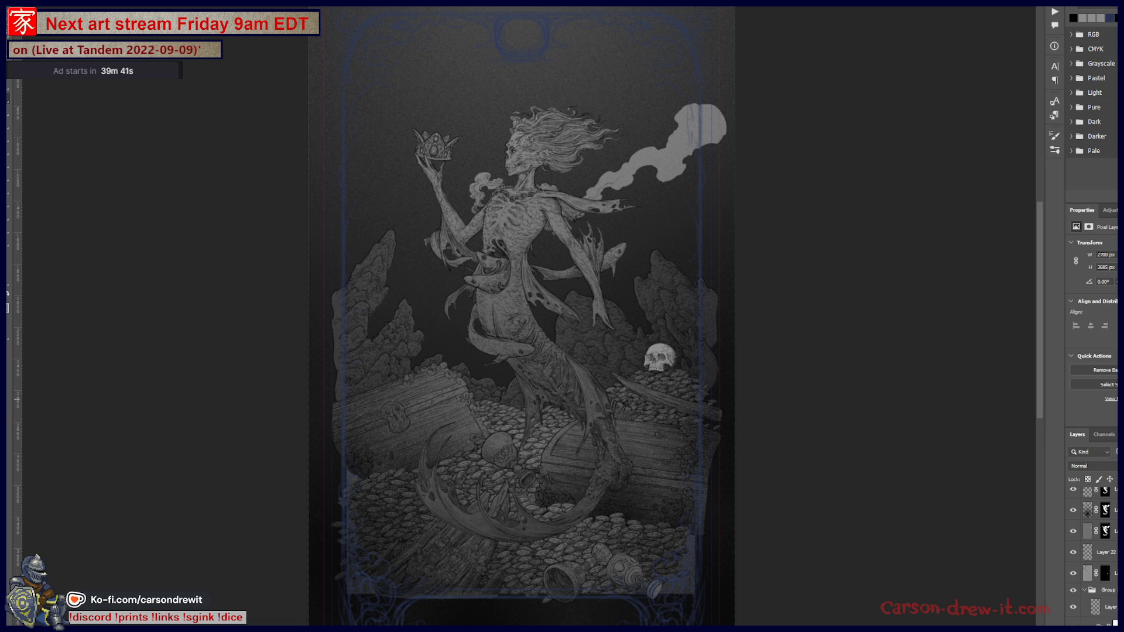
{"action": "key", "text": "ctrl+v"}
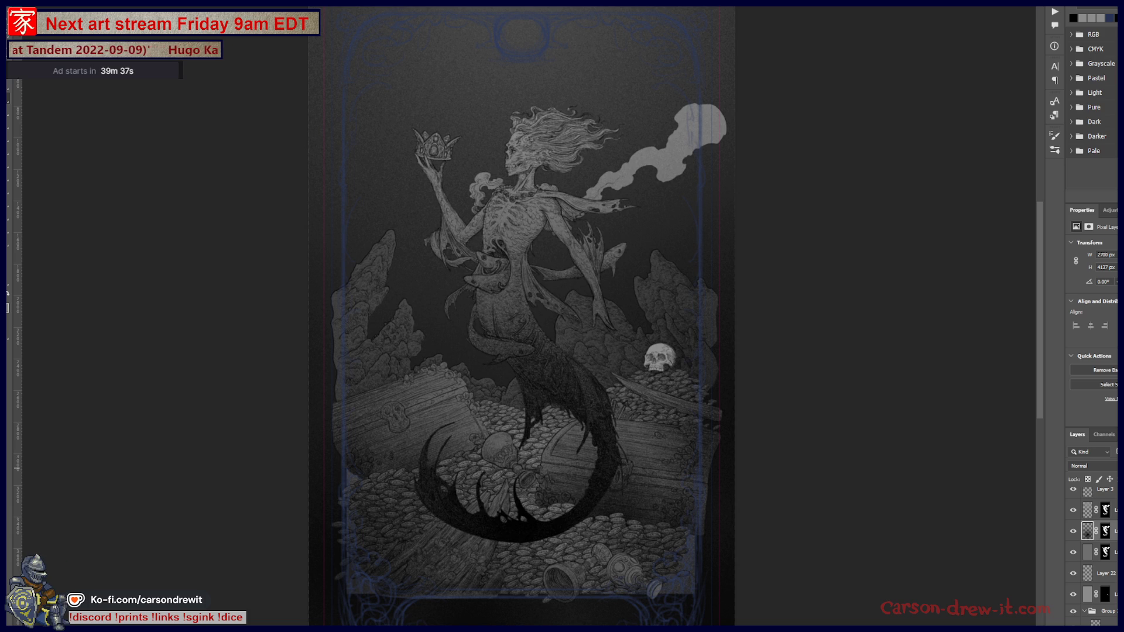
{"action": "key", "text": "ctrl+z"}
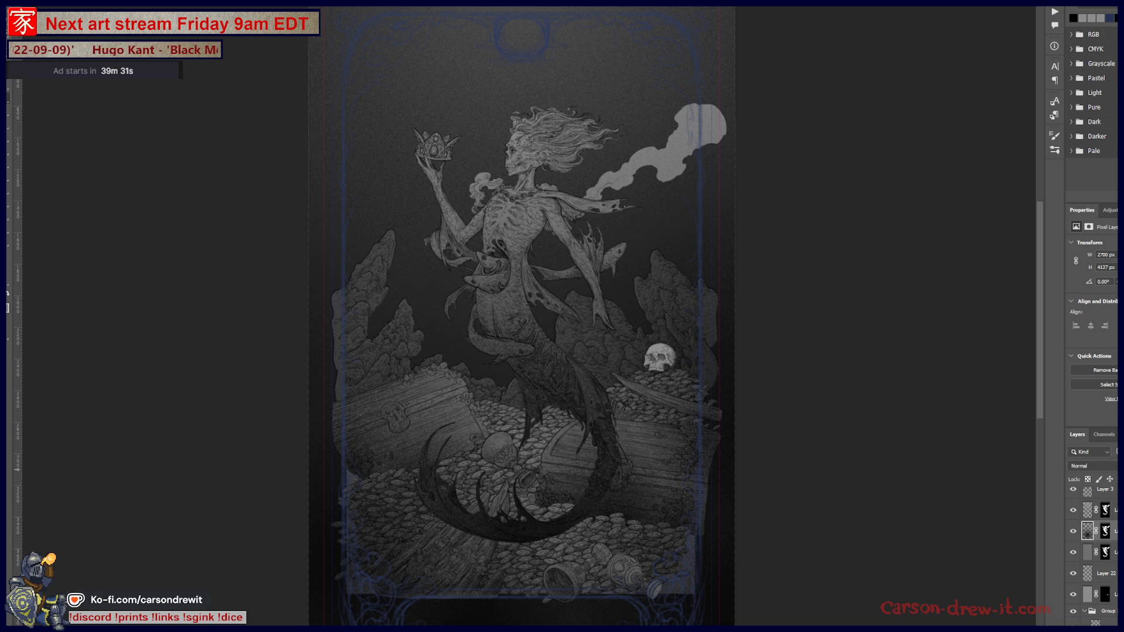
{"action": "scroll", "coordinate": [448, 492], "scroll_direction": "up", "scroll_amount": 5}
{"action": "scroll", "coordinate": [630, 486], "scroll_direction": "down", "scroll_amount": 1}
{"action": "scroll", "coordinate": [630, 485], "scroll_direction": "down", "scroll_amount": 1}
{"action": "scroll", "coordinate": [630, 486], "scroll_direction": "down", "scroll_amount": 1}
{"action": "scroll", "coordinate": [630, 486], "scroll_direction": "down", "scroll_amount": 2}
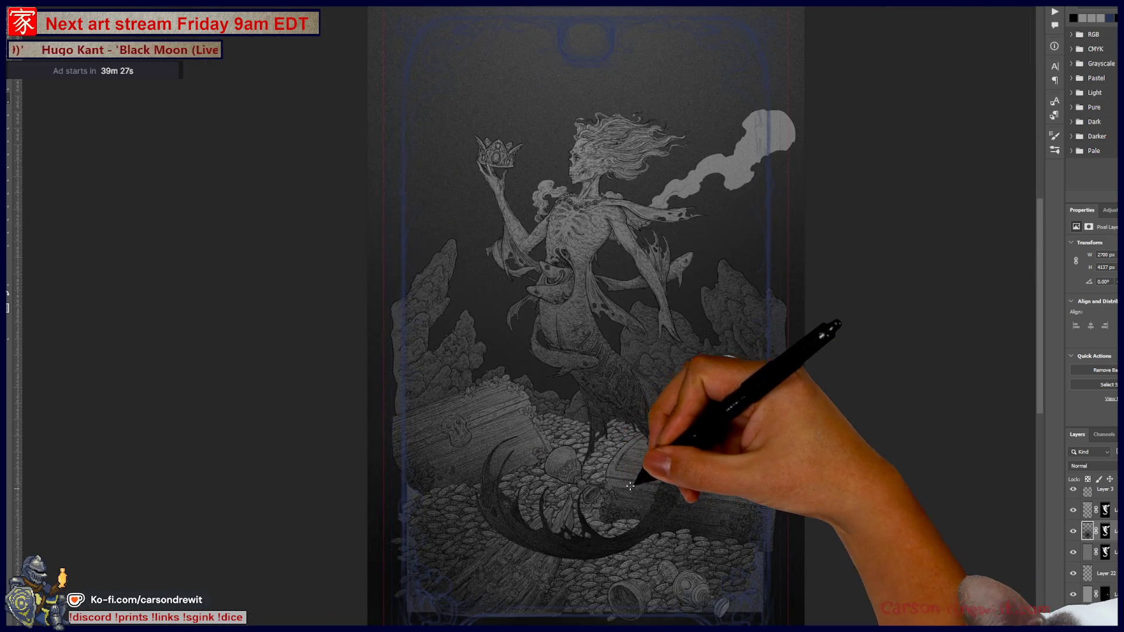
{"action": "left_click_drag", "start_coordinate": [630, 485], "coordinate": [620, 494]}
{"action": "scroll", "coordinate": [620, 495], "scroll_direction": "down", "scroll_amount": 2}
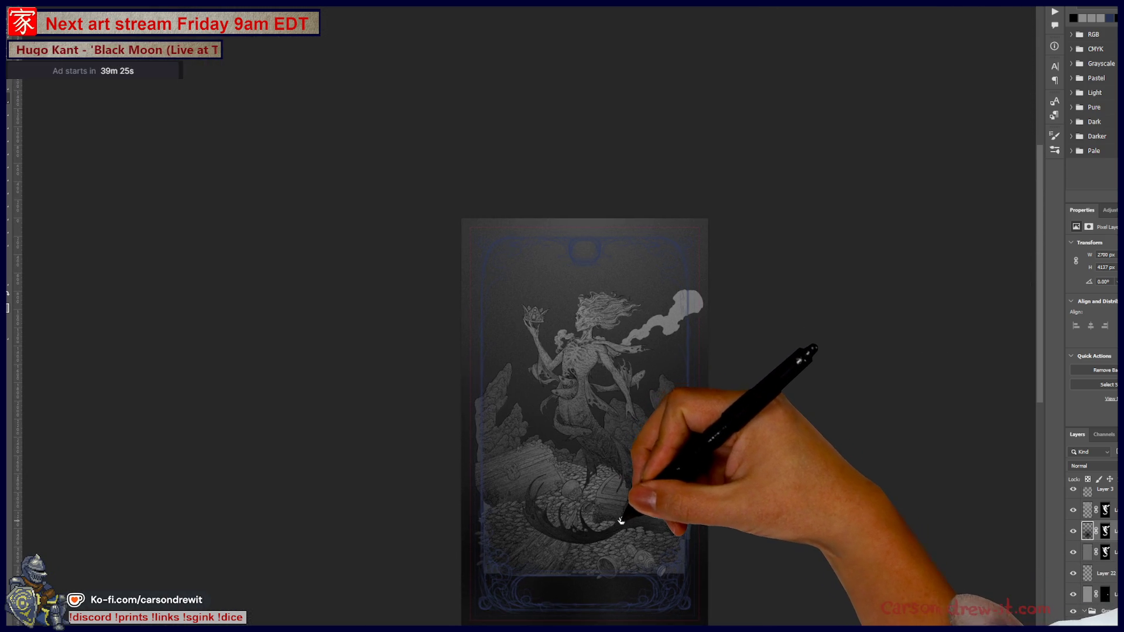
{"action": "scroll", "coordinate": [626, 511], "scroll_direction": "up", "scroll_amount": 2}
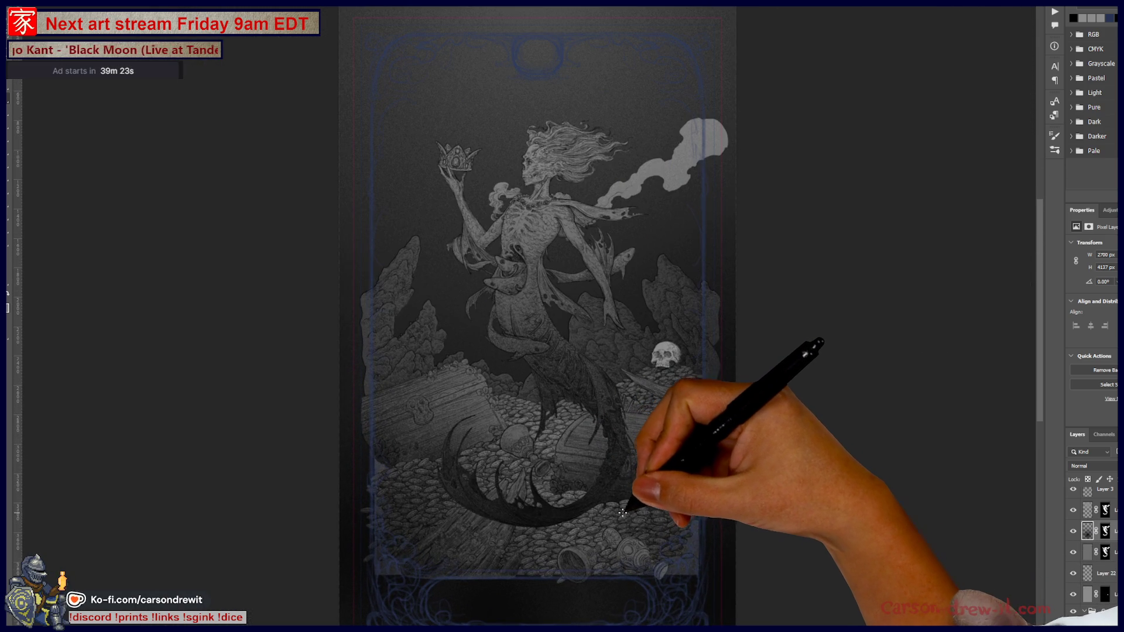
{"action": "scroll", "coordinate": [625, 505], "scroll_direction": "up", "scroll_amount": 1}
{"action": "scroll", "coordinate": [619, 492], "scroll_direction": "up", "scroll_amount": 1}
{"action": "scroll", "coordinate": [620, 493], "scroll_direction": "up", "scroll_amount": 1}
{"action": "scroll", "coordinate": [633, 497], "scroll_direction": "up", "scroll_amount": 1}
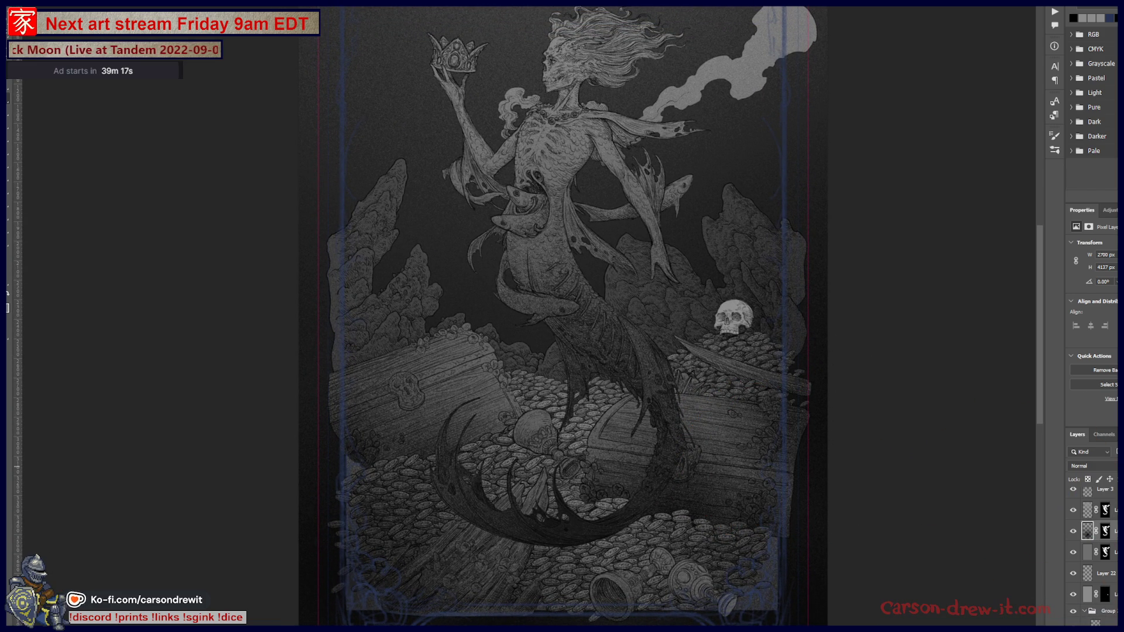
{"action": "left_click_drag", "start_coordinate": [668, 424], "coordinate": [674, 463]}
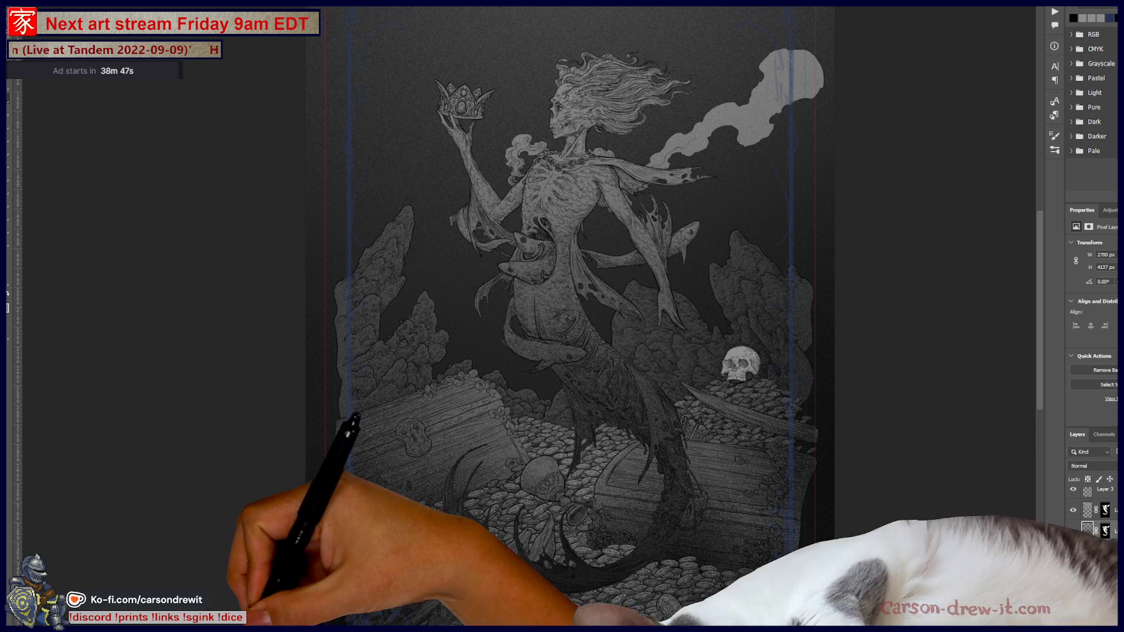
{"action": "mouse_move", "coordinate": [822, 503]}
{"action": "left_mouse_down"}
{"action": "mouse_move", "coordinate": [870, 345]}
{"action": "mouse_move", "coordinate": [820, 436]}
{"action": "left_mouse_up"}
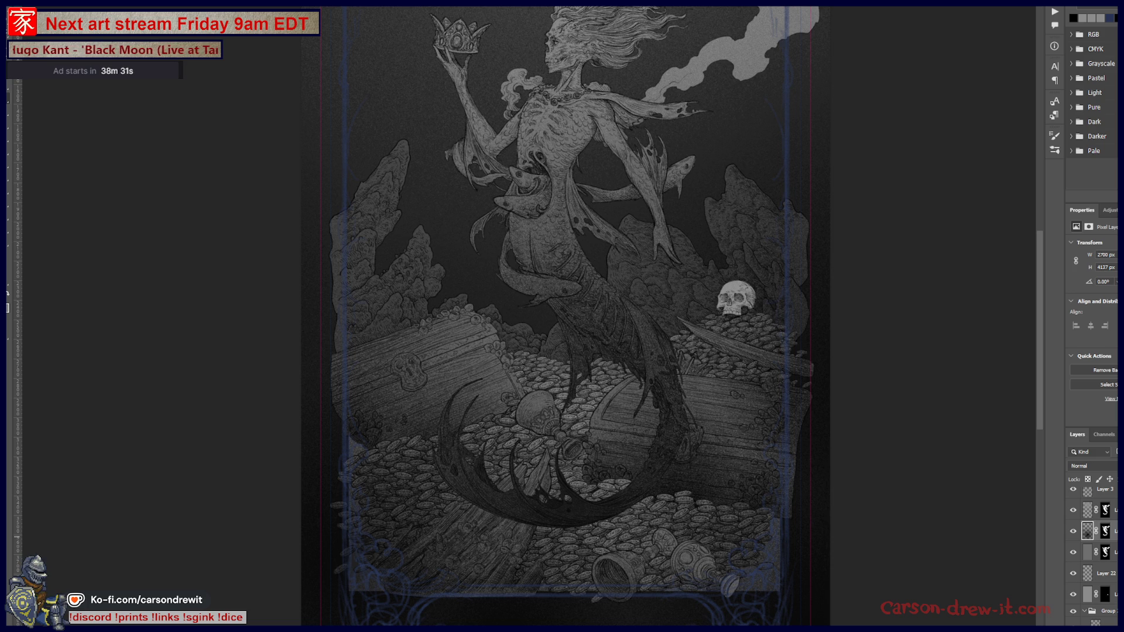
{"action": "mouse_move", "coordinate": [873, 469]}
{"action": "left_mouse_down"}
{"action": "mouse_move", "coordinate": [727, 251]}
{"action": "mouse_move", "coordinate": [728, 414]}
{"action": "mouse_move", "coordinate": [753, 289]}
{"action": "mouse_move", "coordinate": [744, 308]}
{"action": "left_mouse_up"}
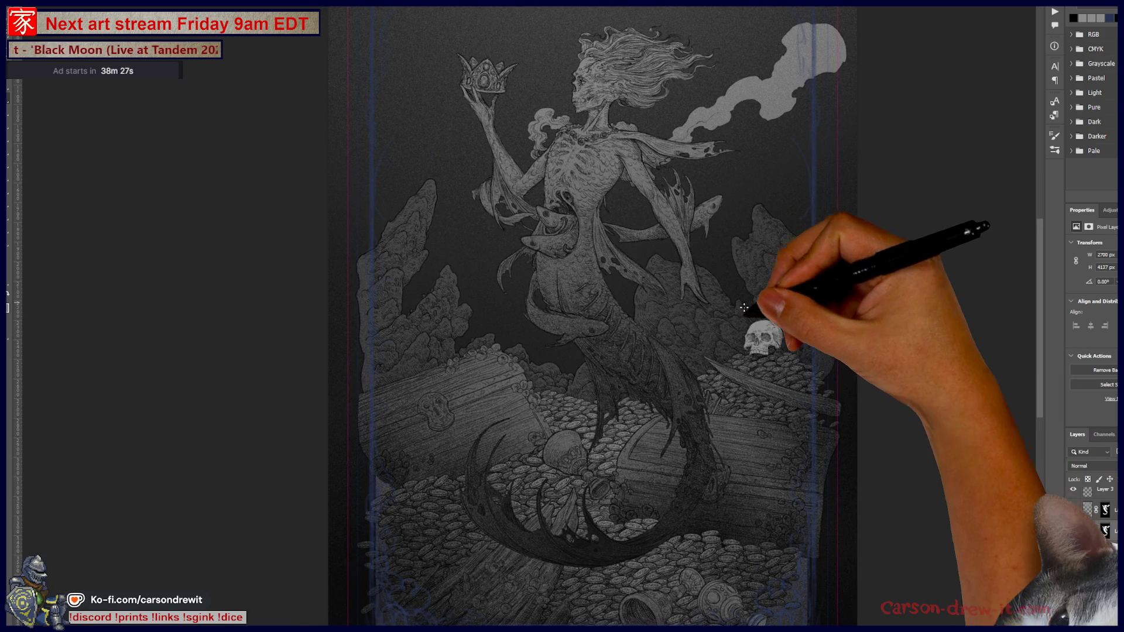
{"action": "left_click_drag", "start_coordinate": [728, 390], "coordinate": [740, 448]}
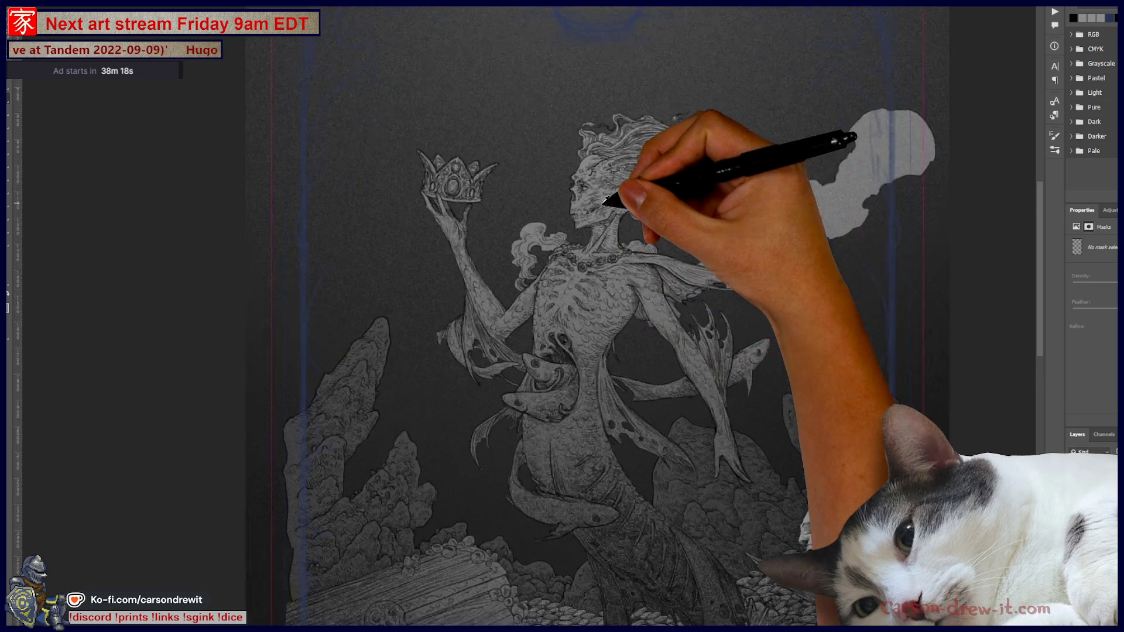
{"action": "mouse_move", "coordinate": [627, 226]}
{"action": "left_mouse_down"}
{"action": "mouse_move", "coordinate": [603, 204]}
{"action": "mouse_move", "coordinate": [702, 307]}
{"action": "left_mouse_up"}
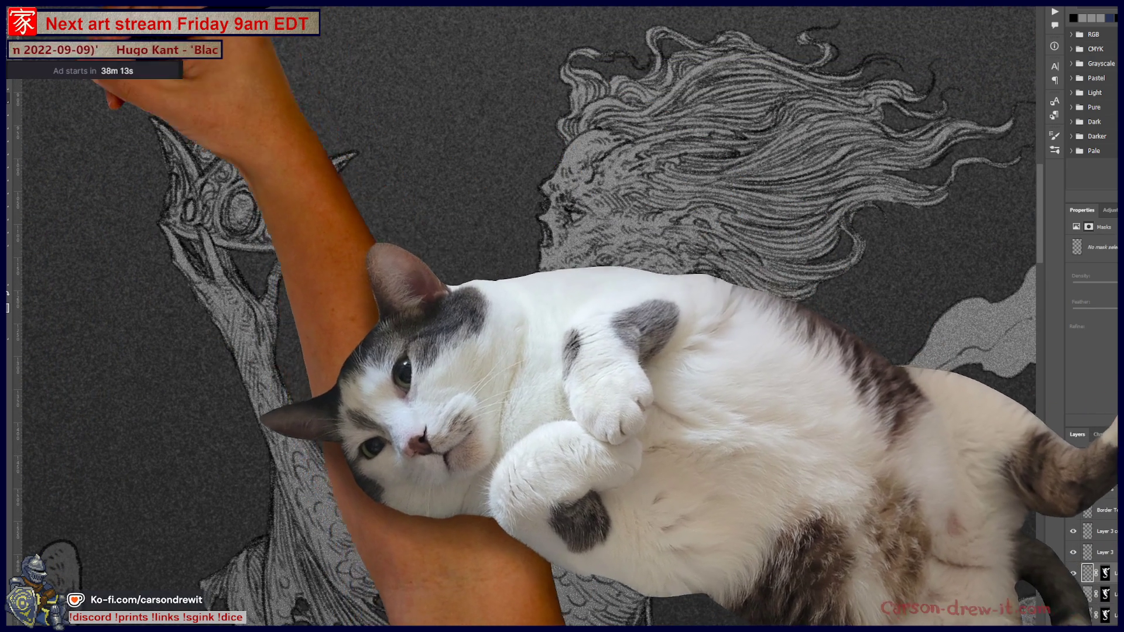
Choose the Pencil preset from the brush picker for highlighting the head and torso
{"action": "right_click", "coordinate": [173, 99]}
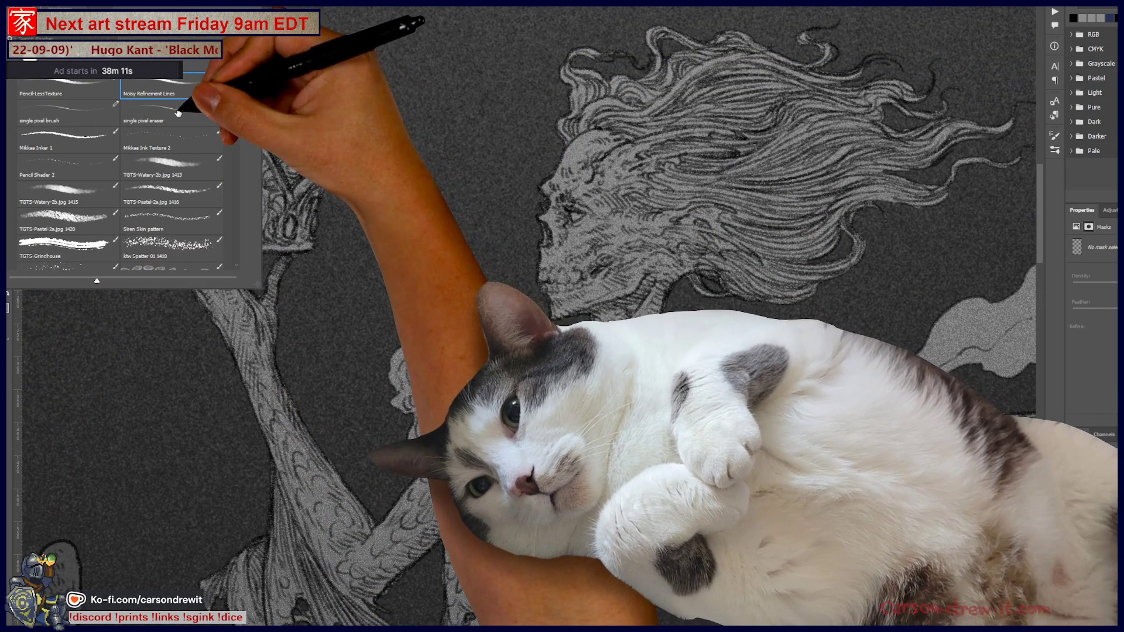
{"action": "scroll", "coordinate": [237, 85], "scroll_direction": "up", "scroll_amount": 1}
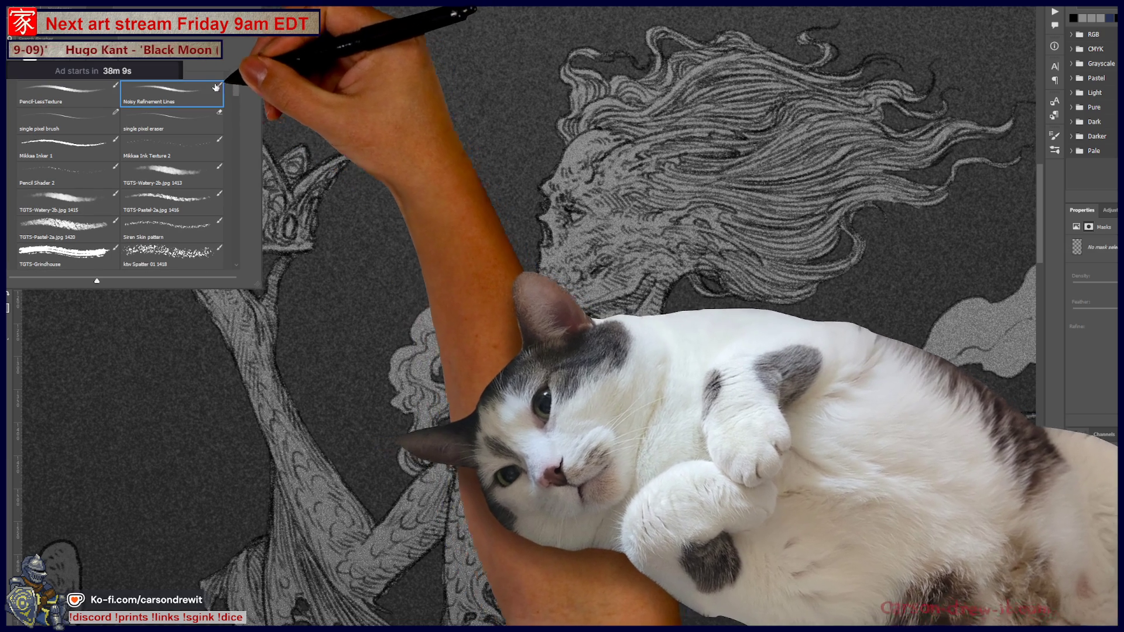
{"action": "scroll", "coordinate": [237, 83], "scroll_direction": "up", "scroll_amount": 1}
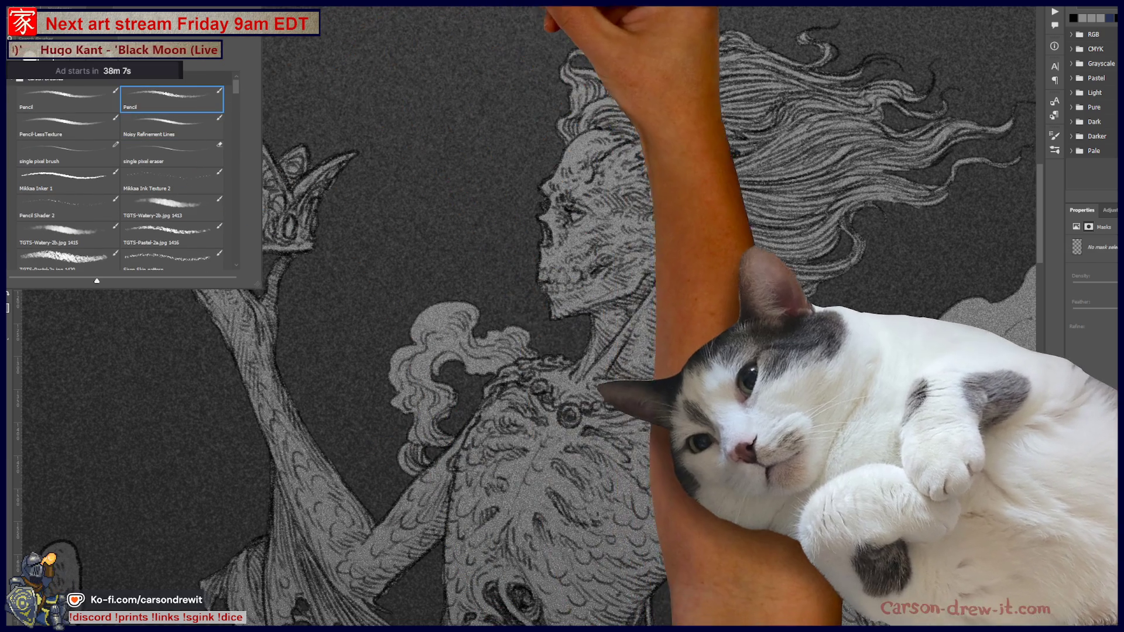
{"action": "key", "text": "Return"}
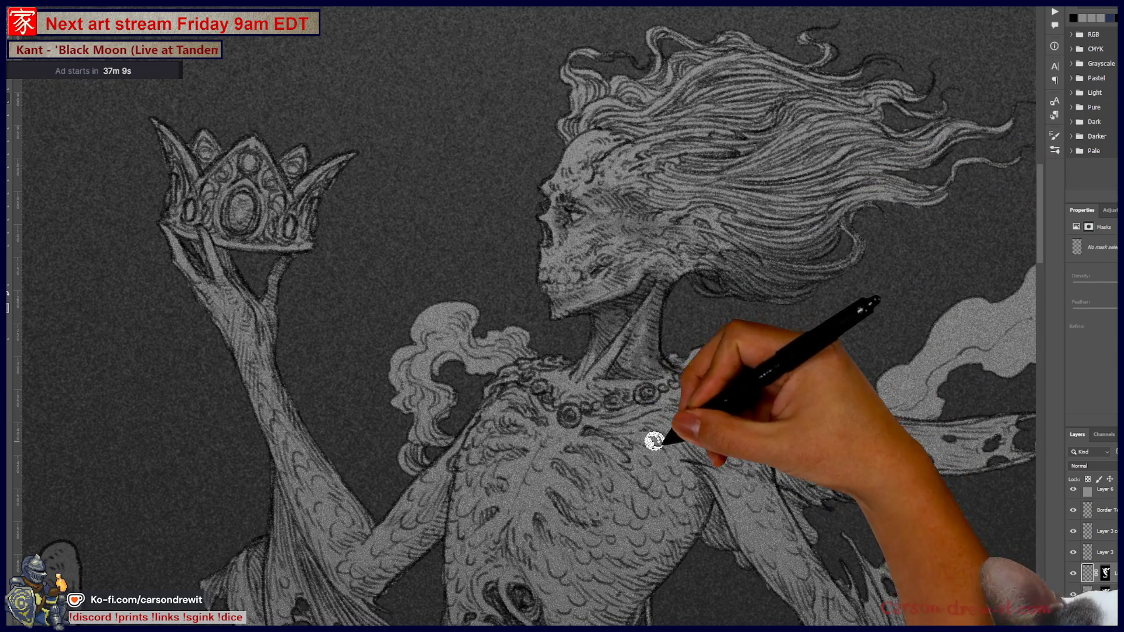
Paint light Pencil highlights over the flowing hair and shoulder with an enlarged brush, reaching the cape
{"action": "left_click_drag", "start_coordinate": [700, 489], "coordinate": [711, 503]}
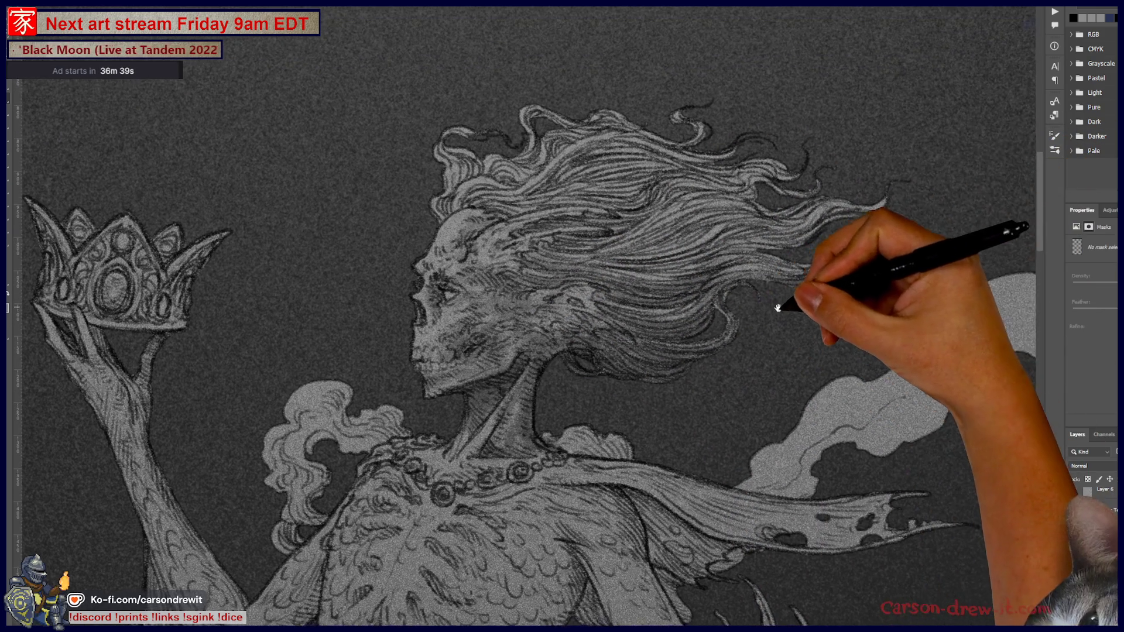
{"action": "left_click_drag", "start_coordinate": [1016, 189], "coordinate": [748, 244]}
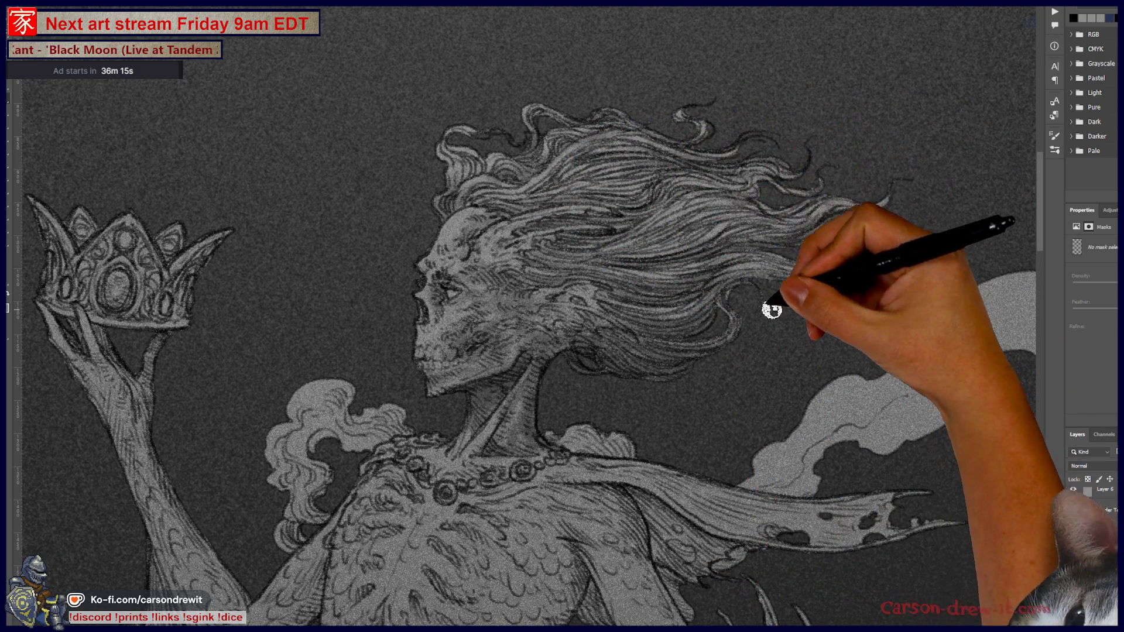
{"action": "left_click_drag", "start_coordinate": [642, 360], "coordinate": [699, 312]}
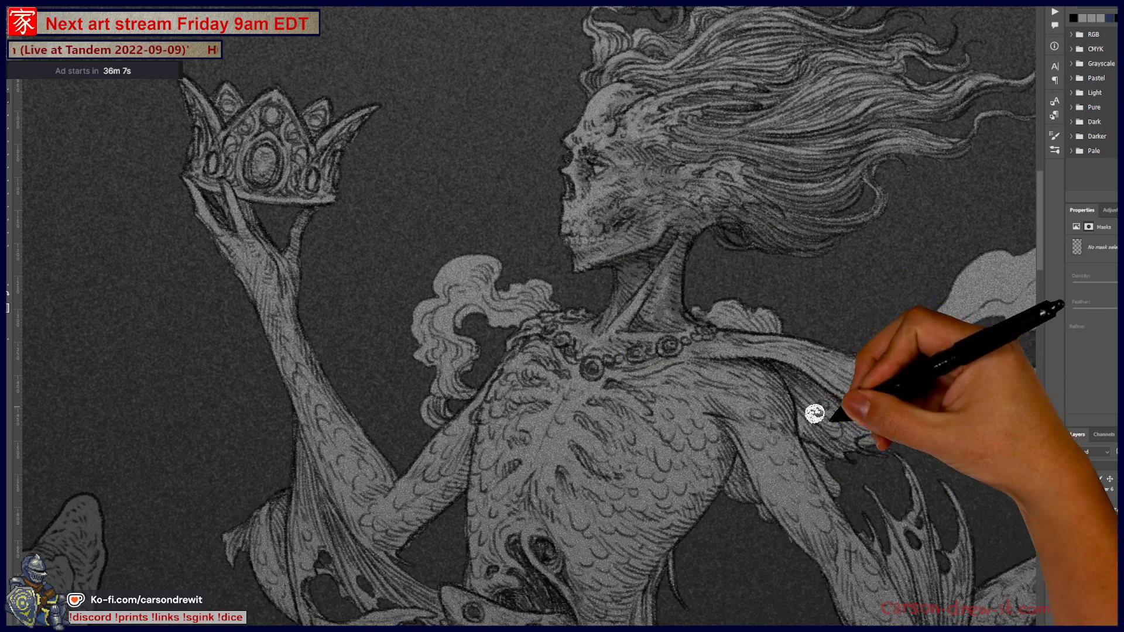
{"action": "key", "text": "ctrl"}
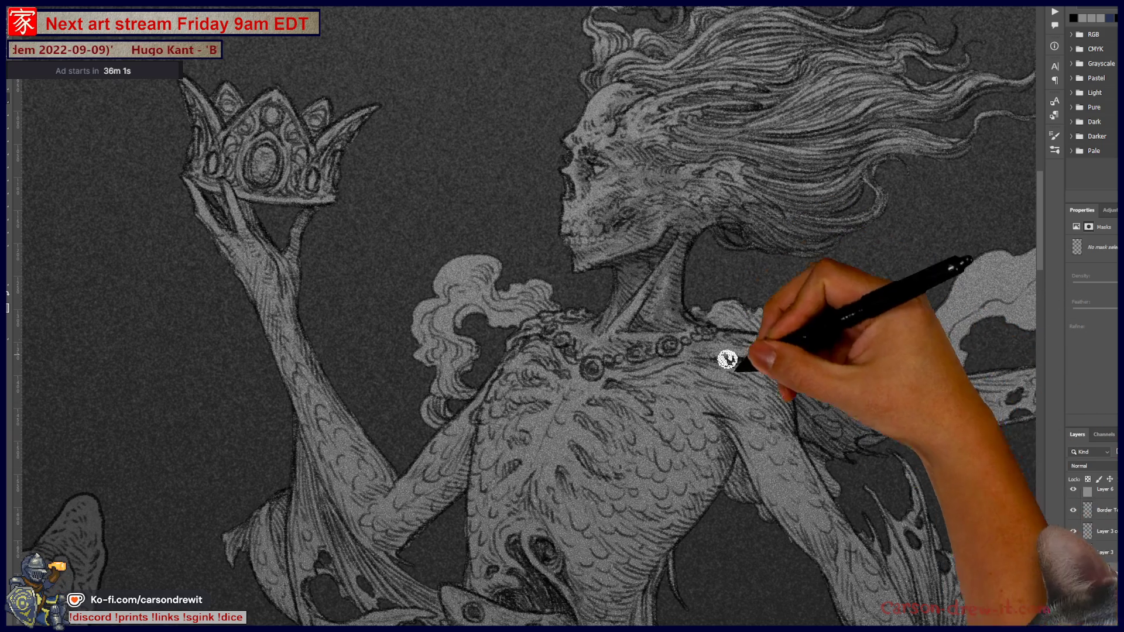
{"action": "key", "text": "bracketright"}
{"action": "key", "text": "bracketright"}
{"action": "key", "text": "bracketright"}
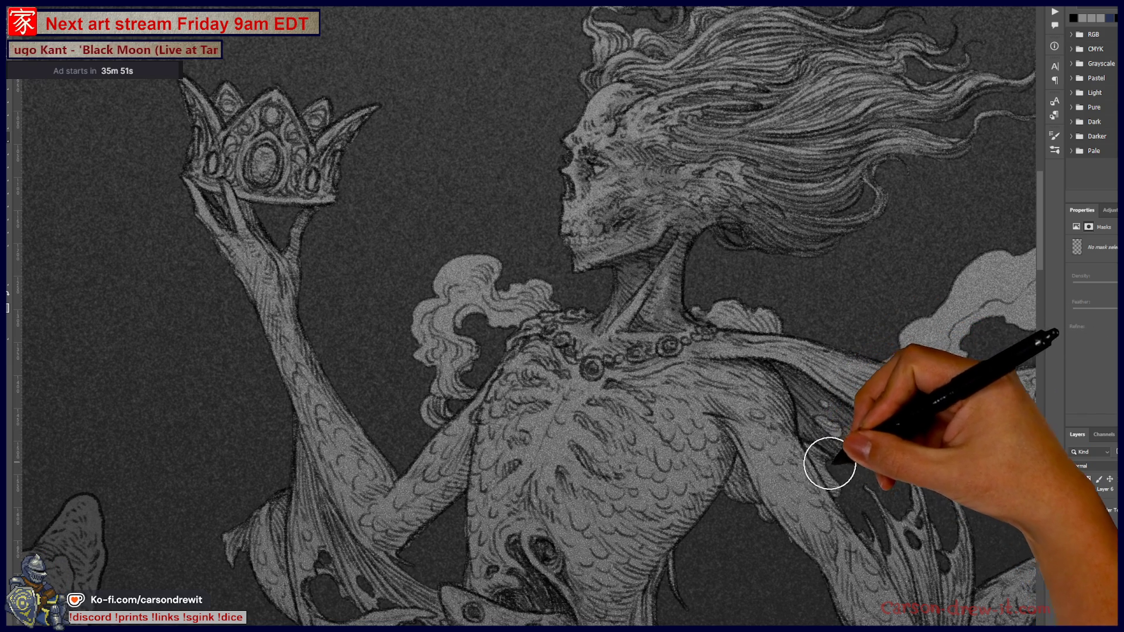
{"action": "left_click_drag", "start_coordinate": [838, 497], "coordinate": [672, 412]}
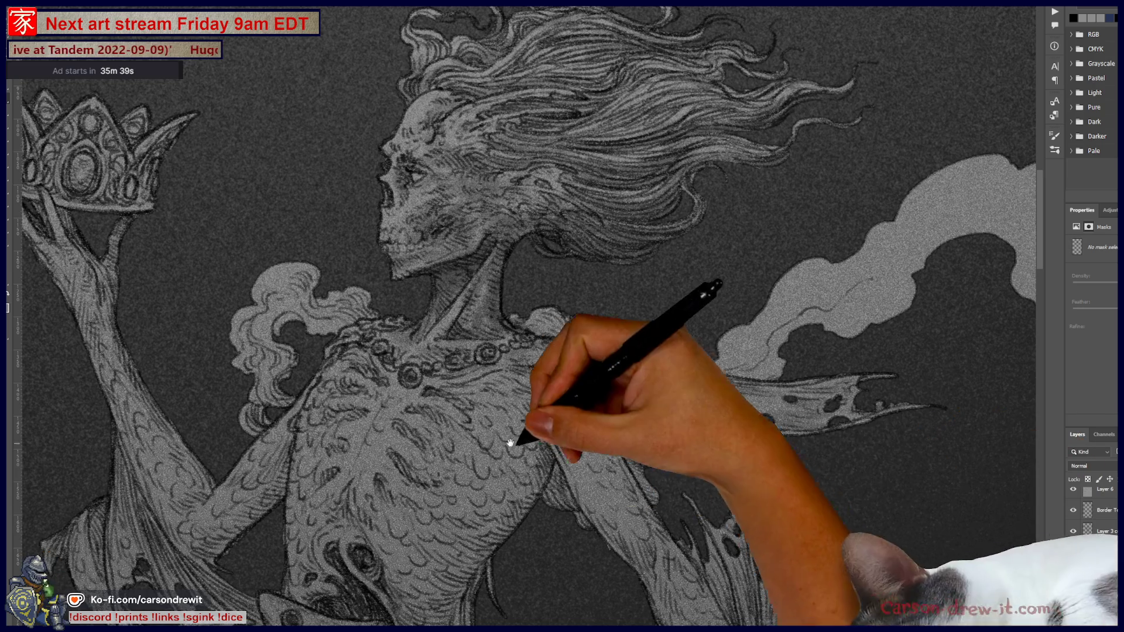
Brush pale textured highlights over the torso scales, necklace and raised arm
{"action": "left_click_drag", "start_coordinate": [520, 428], "coordinate": [768, 483]}
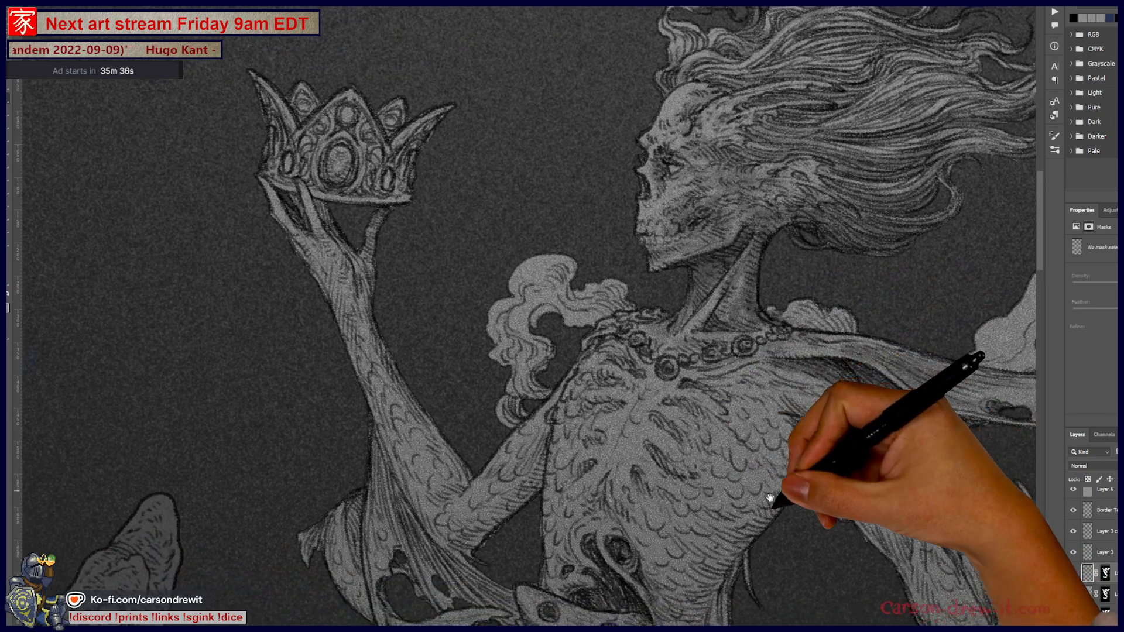
{"action": "mouse_move", "coordinate": [746, 483]}
{"action": "left_mouse_down"}
{"action": "mouse_move", "coordinate": [705, 476]}
{"action": "mouse_move", "coordinate": [671, 403]}
{"action": "left_mouse_up"}
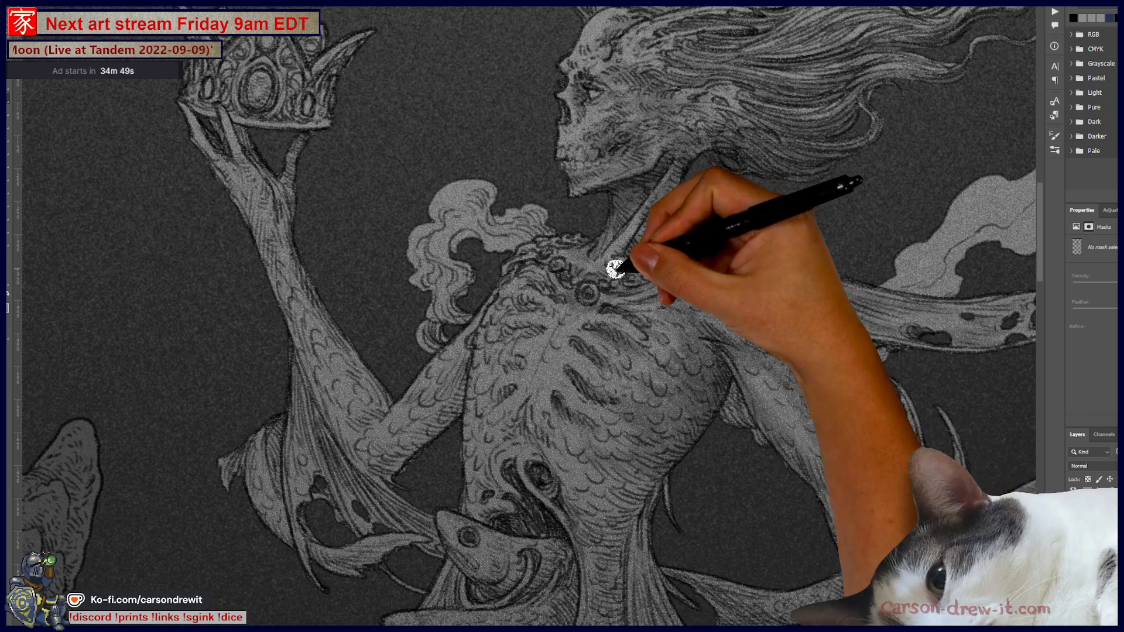
{"action": "scroll", "coordinate": [679, 373], "scroll_direction": "up", "scroll_amount": 2}
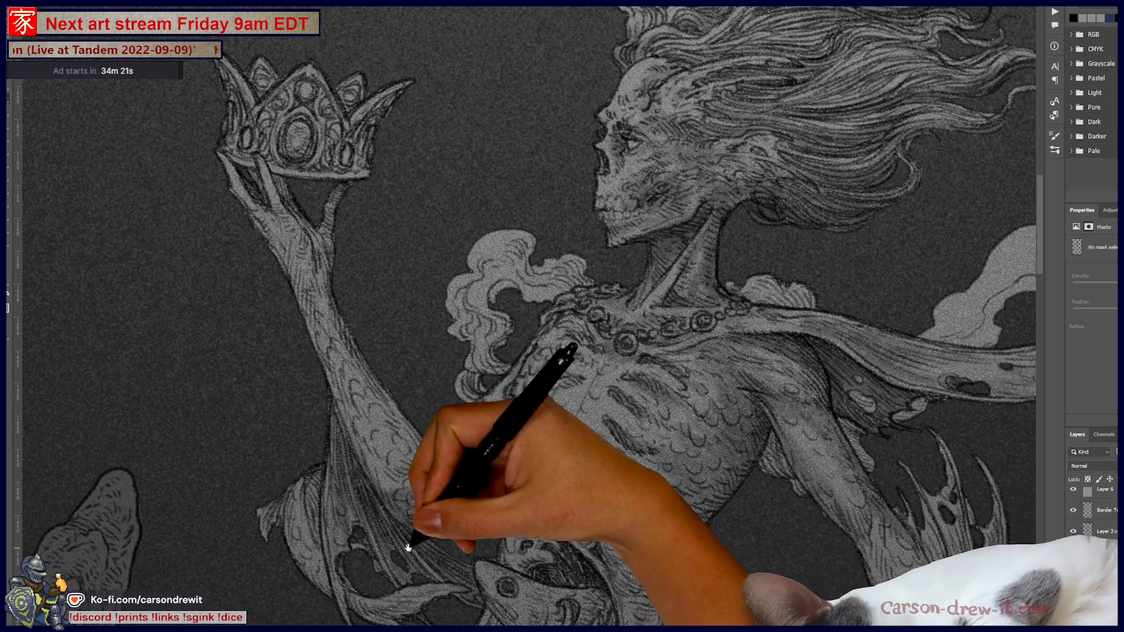
{"action": "left_click_drag", "start_coordinate": [409, 537], "coordinate": [476, 309]}
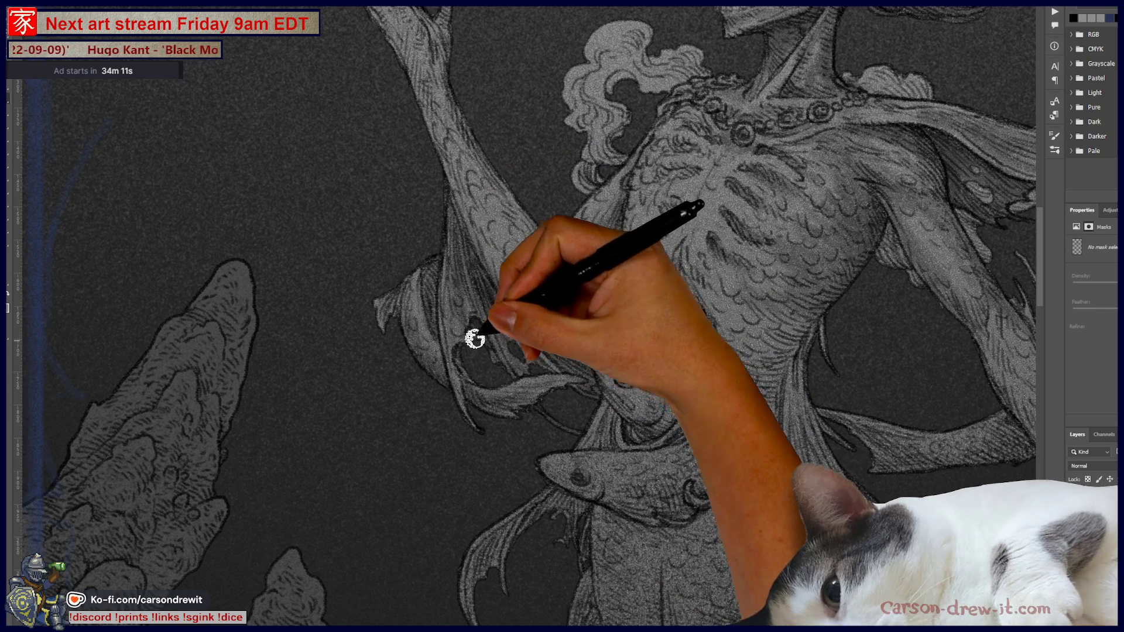
{"action": "scroll", "coordinate": [517, 380], "scroll_direction": "up", "scroll_amount": 5}
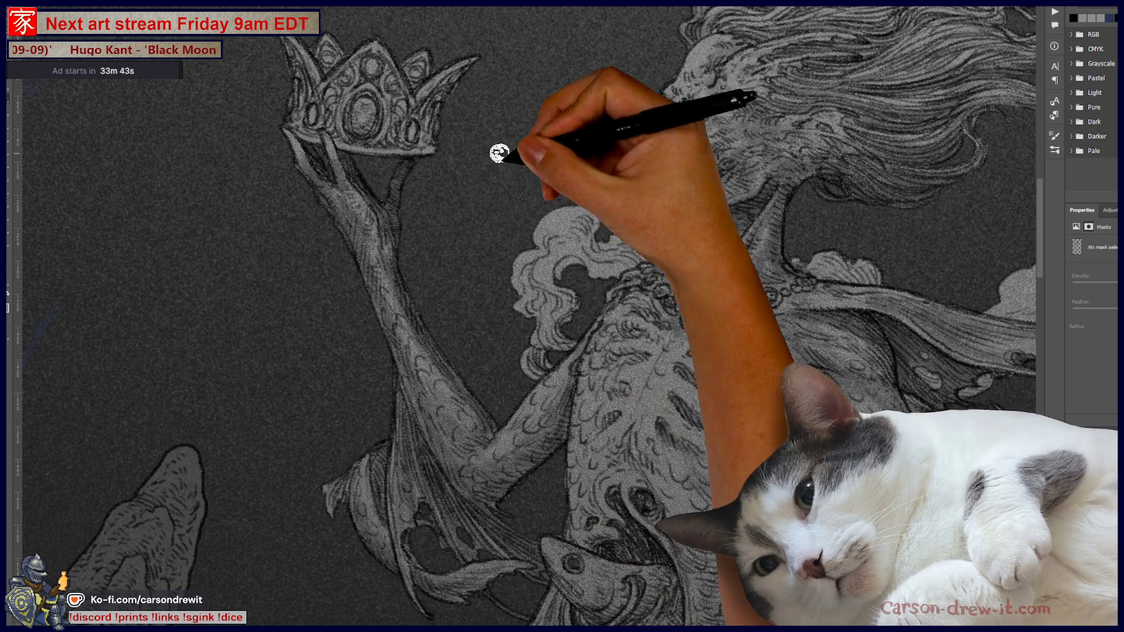
Highlight the necklace, ribcage and lower right arm with light textured pencil strokes
{"action": "left_click_drag", "start_coordinate": [385, 204], "coordinate": [408, 206]}
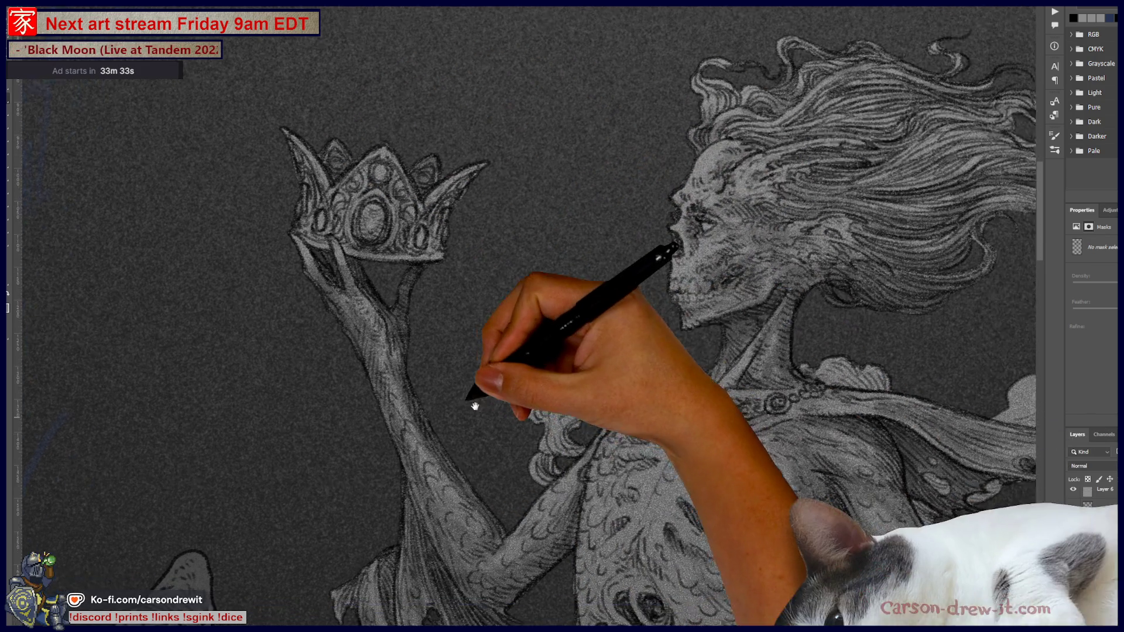
{"action": "left_click_drag", "start_coordinate": [469, 397], "coordinate": [381, 344]}
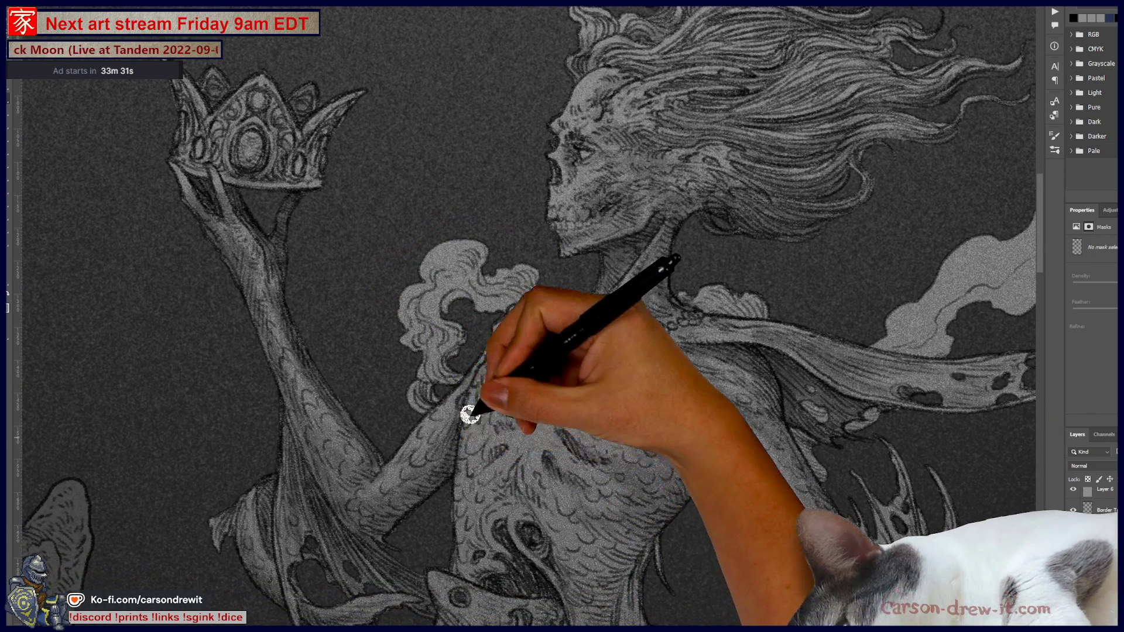
{"action": "left_click_drag", "start_coordinate": [431, 522], "coordinate": [431, 401]}
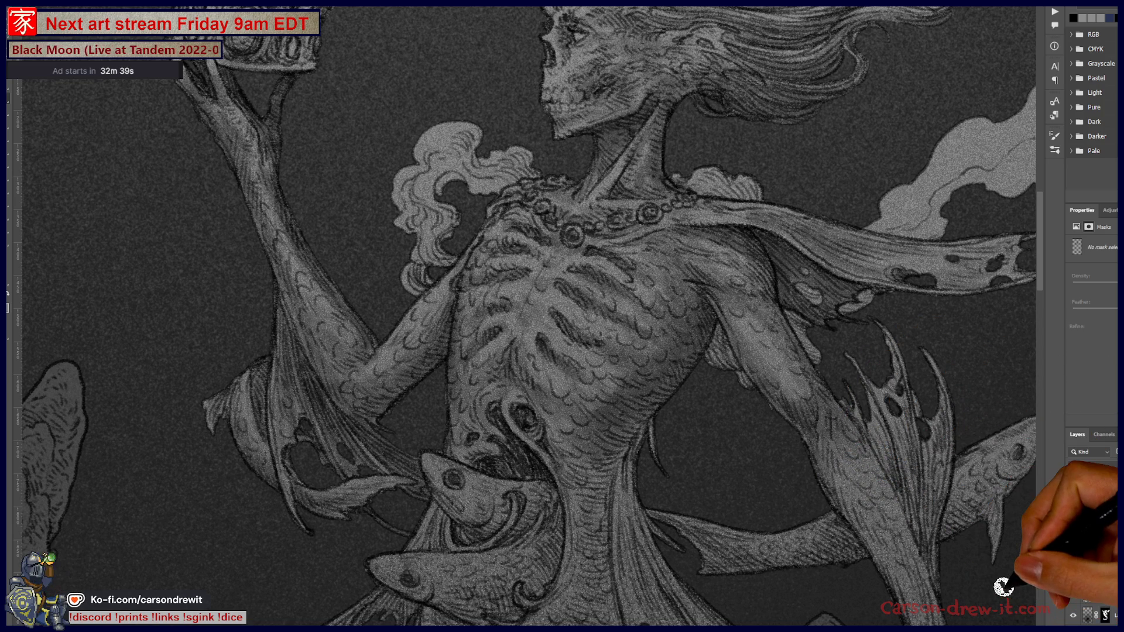
{"action": "scroll", "coordinate": [597, 427], "scroll_direction": "down", "scroll_amount": 5}
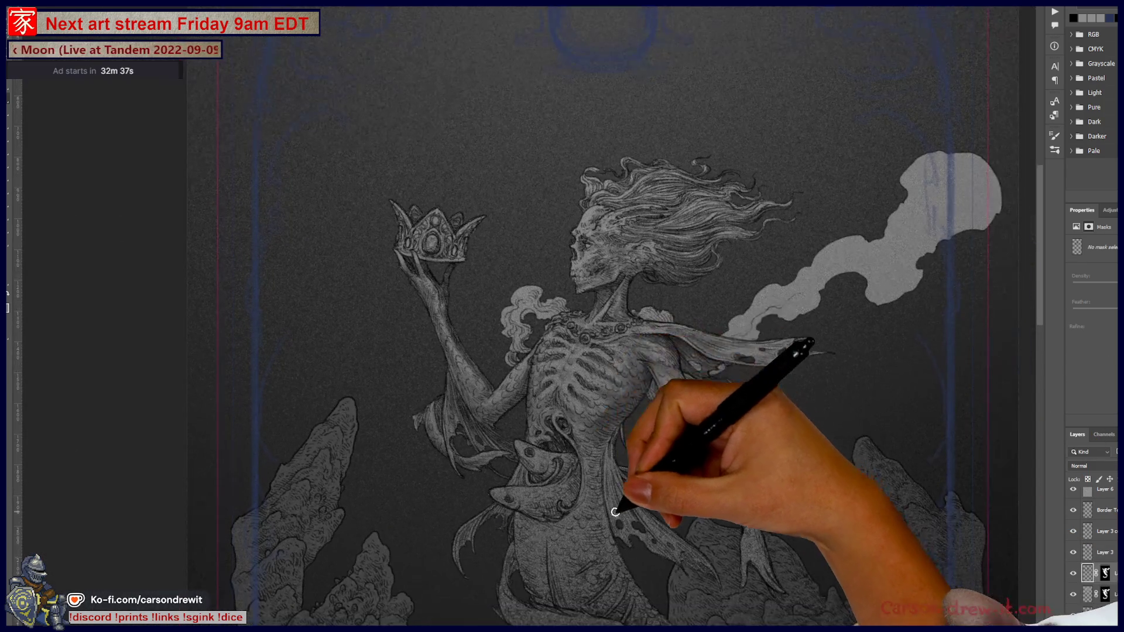
{"action": "scroll", "coordinate": [676, 381], "scroll_direction": "up", "scroll_amount": 3}
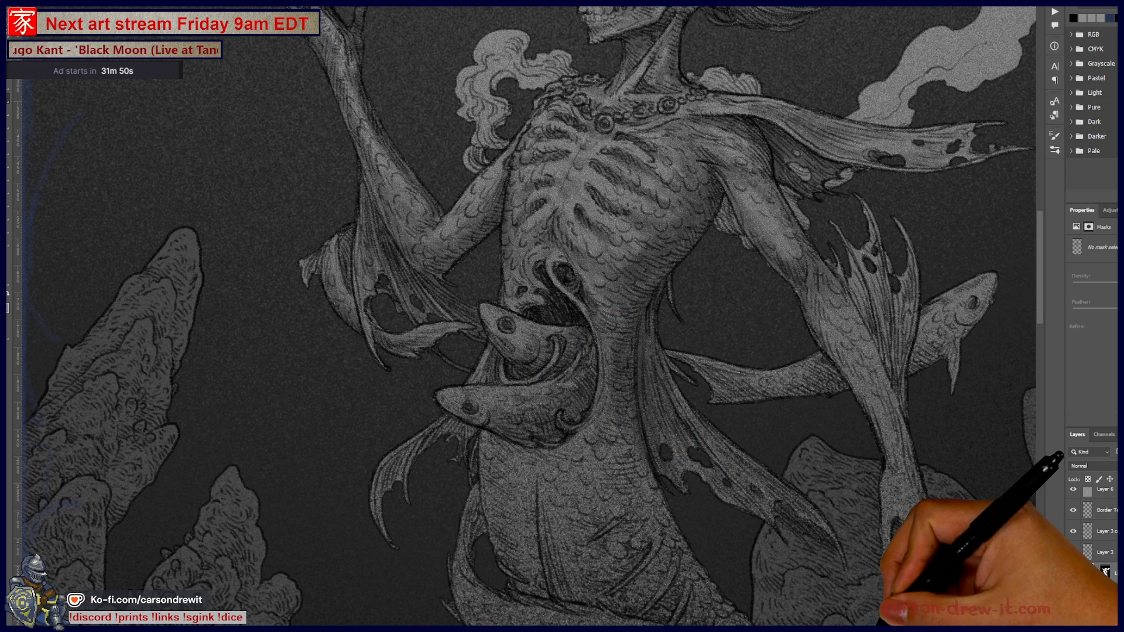
Extend pale pencil highlights down to the lower torso and the fish curling at her waist
{"action": "left_click_drag", "start_coordinate": [522, 443], "coordinate": [635, 366]}
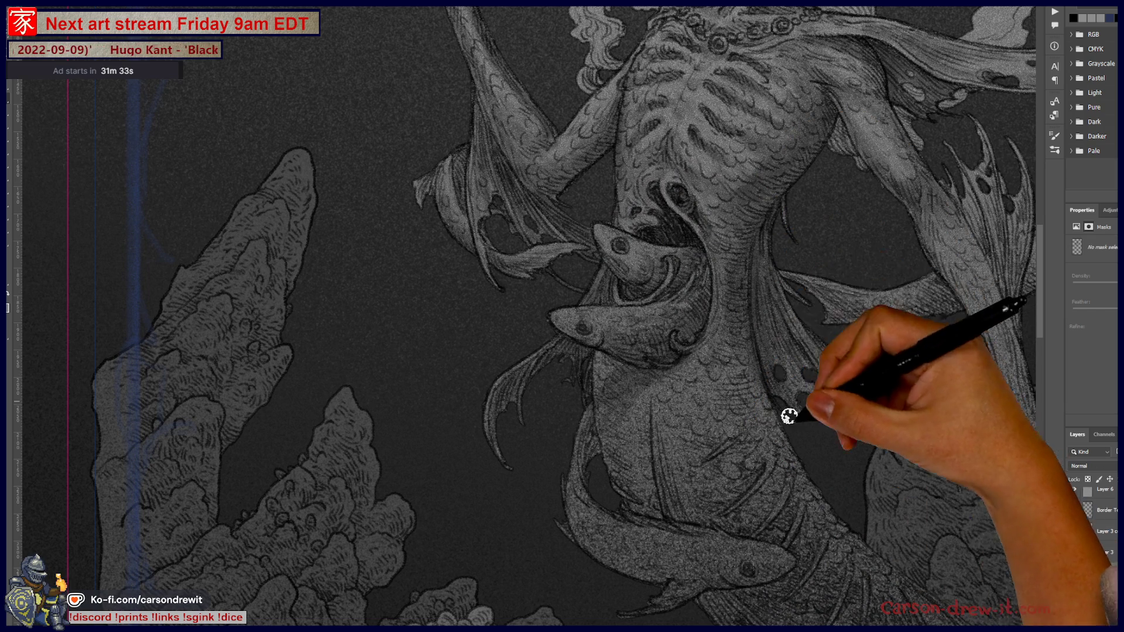
Restore the border layer and highlight the tail scales and waist fish, panning from head to treasure chest
{"action": "key", "text": "ctrl+comma"}
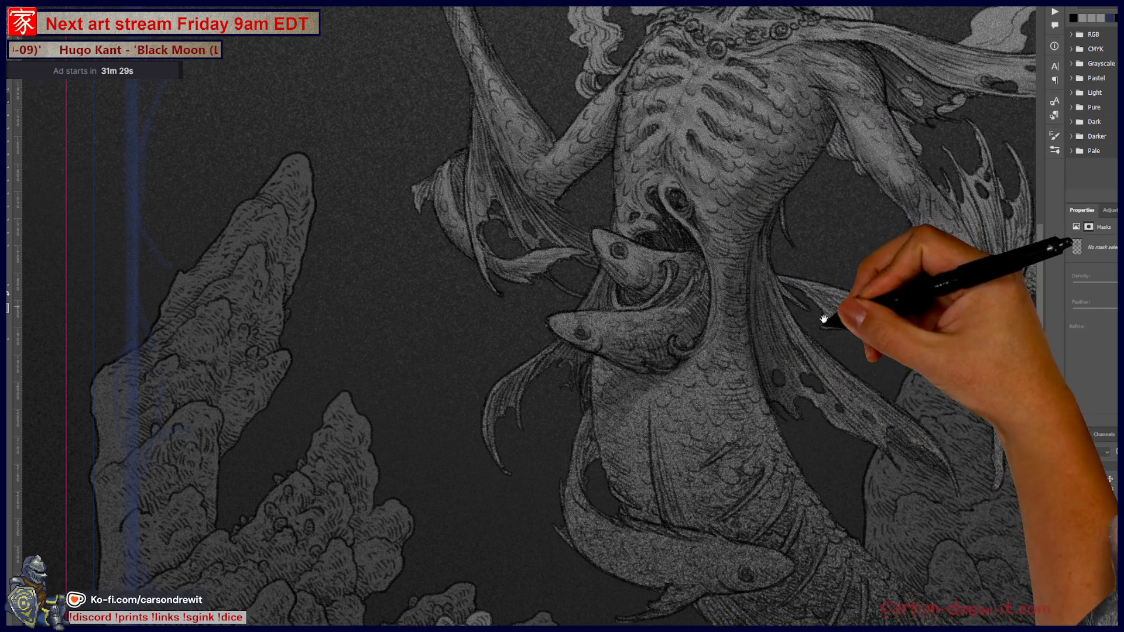
{"action": "left_click_drag", "start_coordinate": [828, 314], "coordinate": [805, 527]}
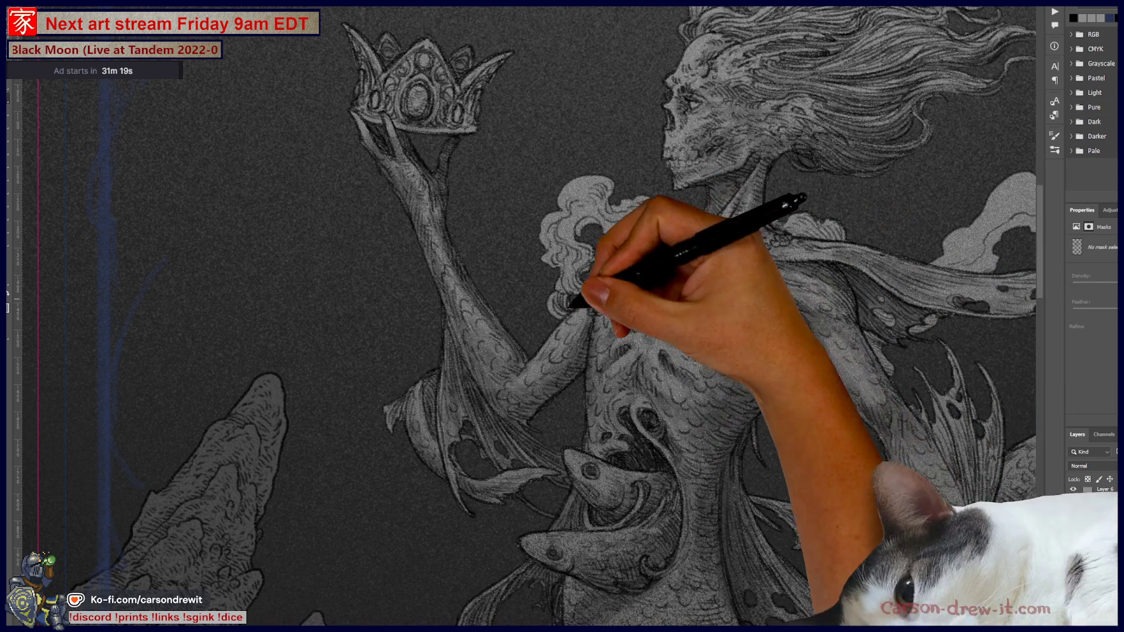
{"action": "mouse_move", "coordinate": [641, 413]}
{"action": "left_mouse_down"}
{"action": "mouse_move", "coordinate": [657, 389]}
{"action": "mouse_move", "coordinate": [654, 238]}
{"action": "left_mouse_up"}
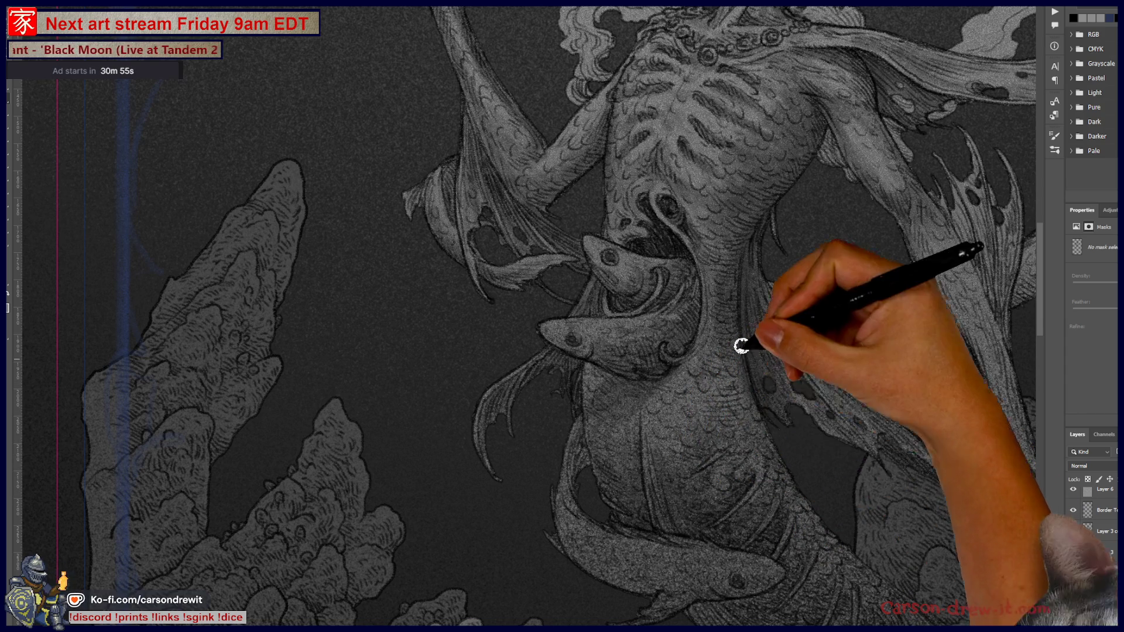
{"action": "mouse_move", "coordinate": [673, 469]}
{"action": "left_mouse_down"}
{"action": "mouse_move", "coordinate": [592, 305]}
{"action": "mouse_move", "coordinate": [506, 281]}
{"action": "left_mouse_up"}
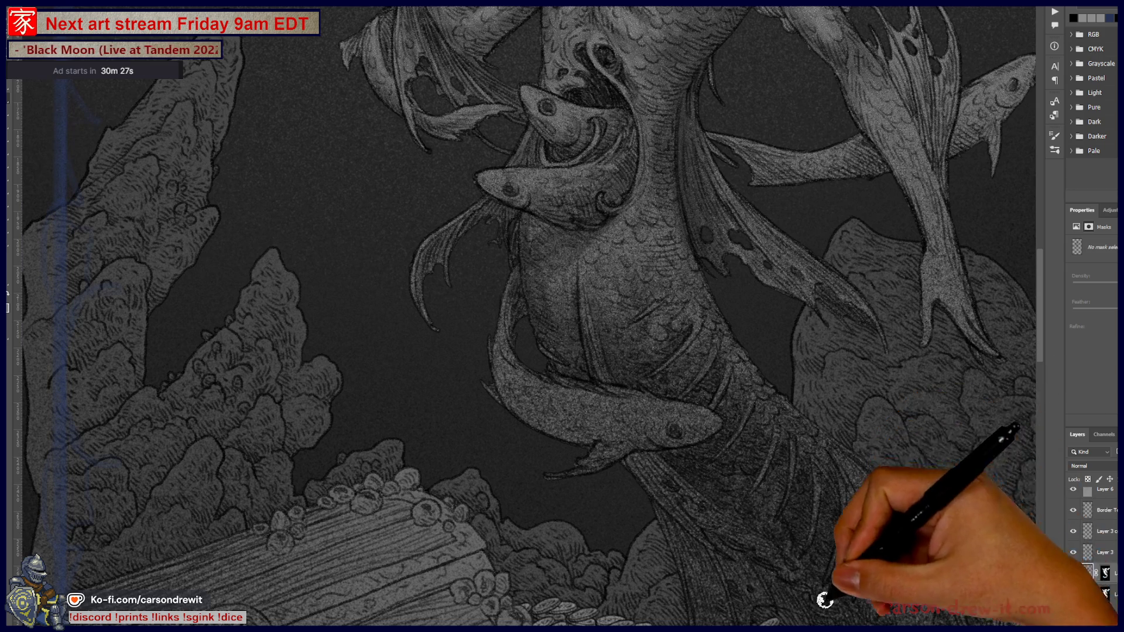
Brush pale strokes onto the tattered lower fins over the chest and coins, then up the scaly tail
{"action": "mouse_move", "coordinate": [858, 547]}
{"action": "left_mouse_down"}
{"action": "mouse_move", "coordinate": [816, 508]}
{"action": "mouse_move", "coordinate": [812, 333]}
{"action": "left_mouse_up"}
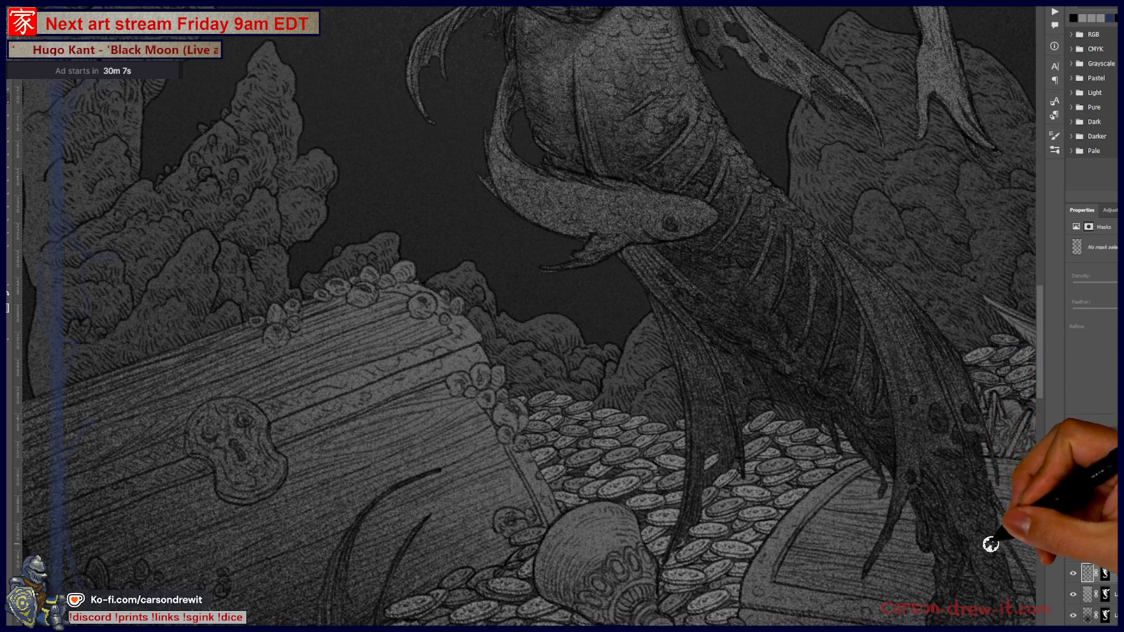
{"action": "mouse_move", "coordinate": [957, 368]}
{"action": "left_mouse_down"}
{"action": "mouse_move", "coordinate": [756, 527]}
{"action": "mouse_move", "coordinate": [545, 401]}
{"action": "mouse_move", "coordinate": [590, 432]}
{"action": "left_mouse_up"}
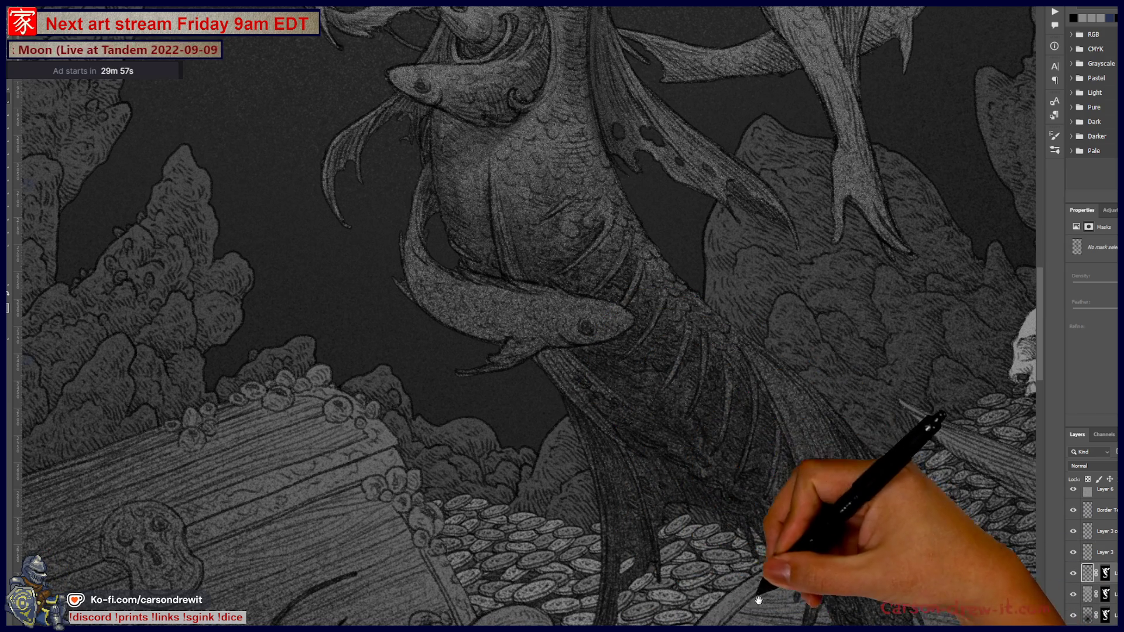
{"action": "left_click_drag", "start_coordinate": [687, 491], "coordinate": [623, 395]}
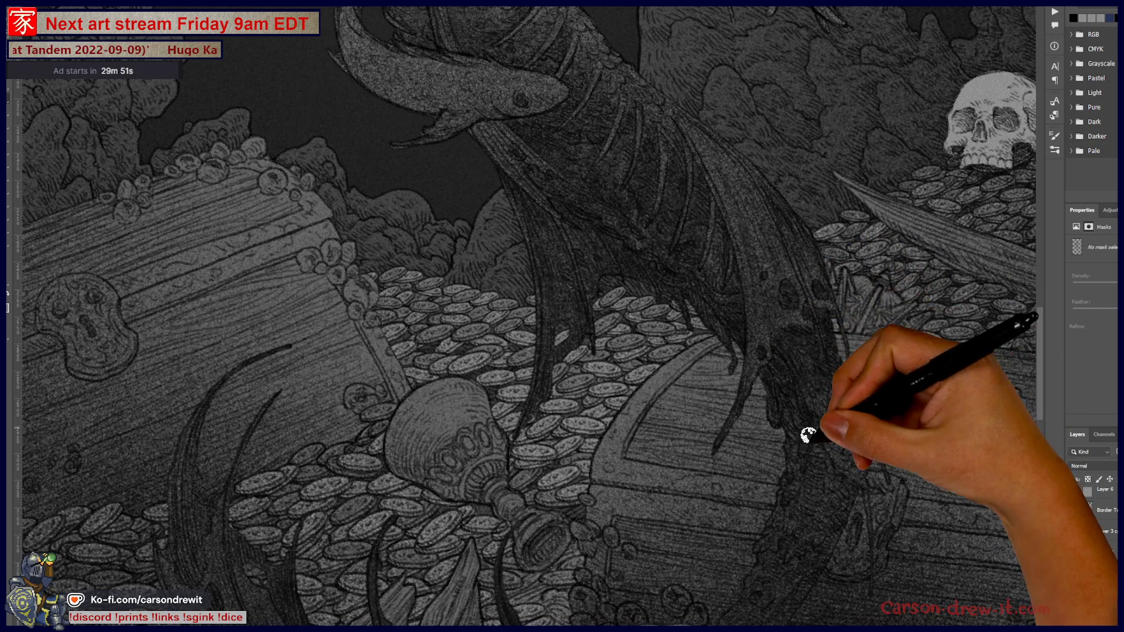
{"action": "scroll", "coordinate": [861, 475], "scroll_direction": "up", "scroll_amount": 3}
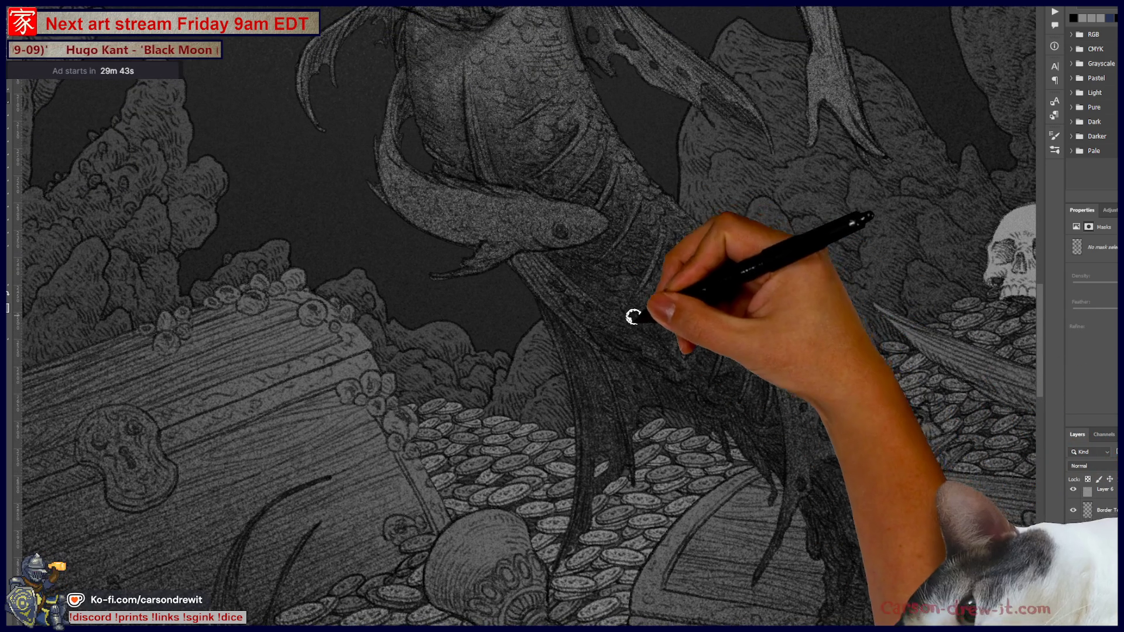
{"action": "scroll", "coordinate": [727, 431], "scroll_direction": "up", "scroll_amount": 3}
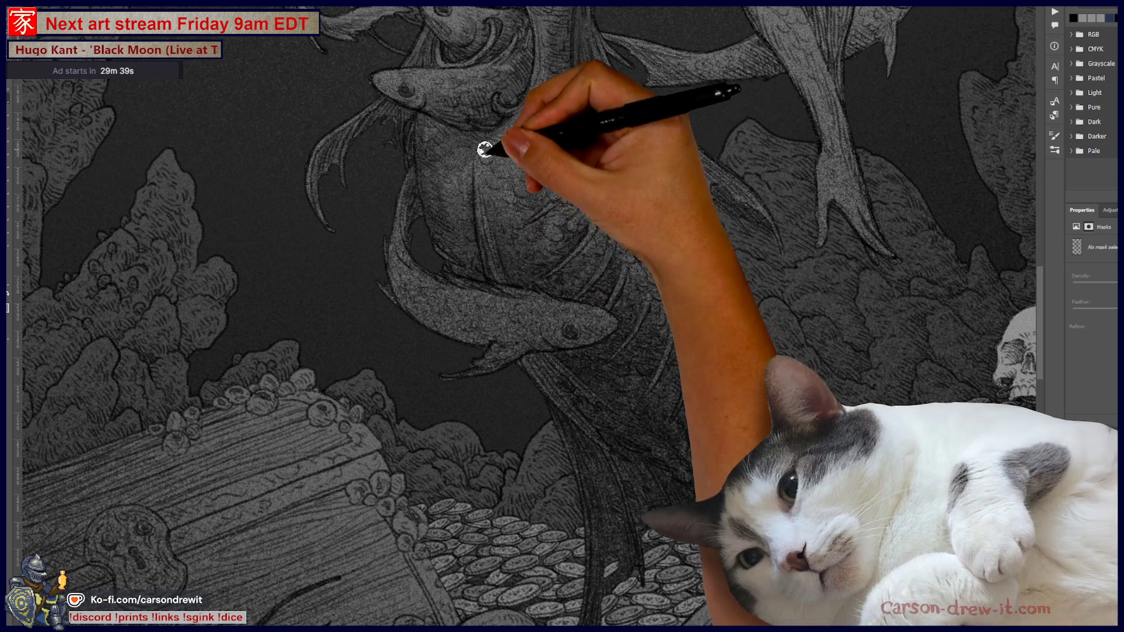
{"action": "left_click_drag", "start_coordinate": [648, 304], "coordinate": [687, 468]}
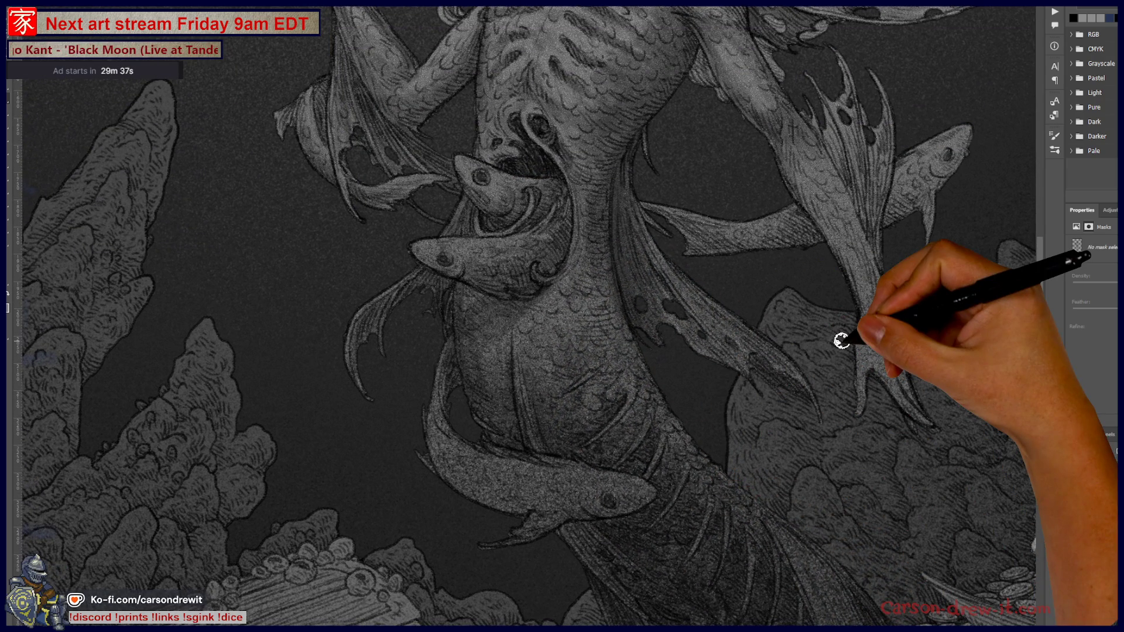
{"action": "scroll", "coordinate": [842, 341], "scroll_direction": "down", "scroll_amount": 5}
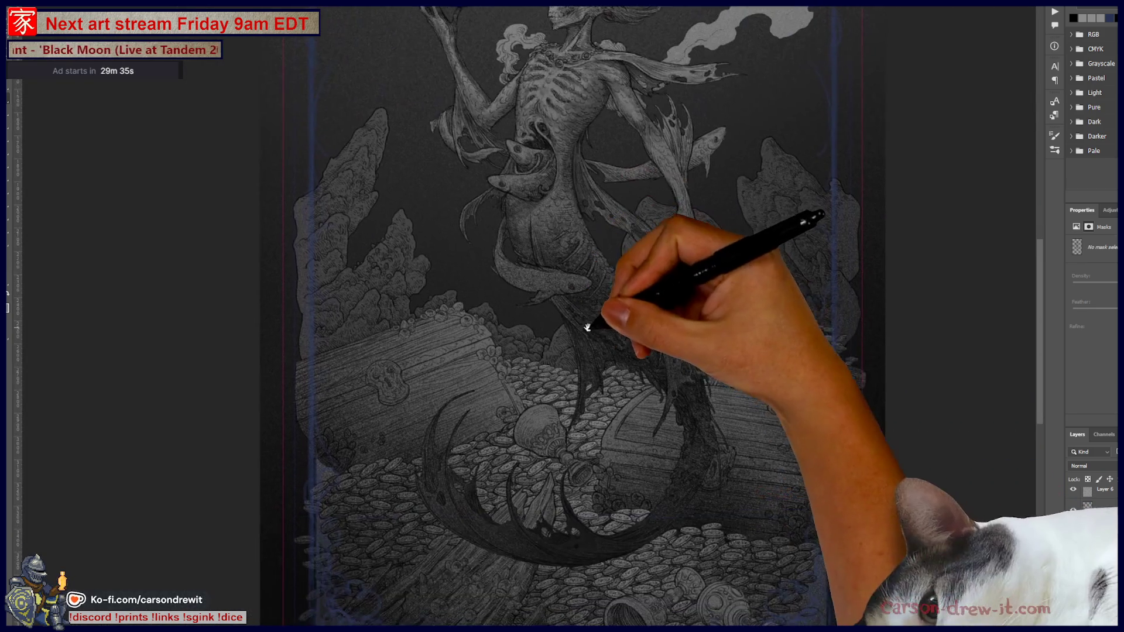
{"action": "scroll", "coordinate": [588, 328], "scroll_direction": "down", "scroll_amount": 1}
{"action": "scroll", "coordinate": [635, 376], "scroll_direction": "down", "scroll_amount": 1}
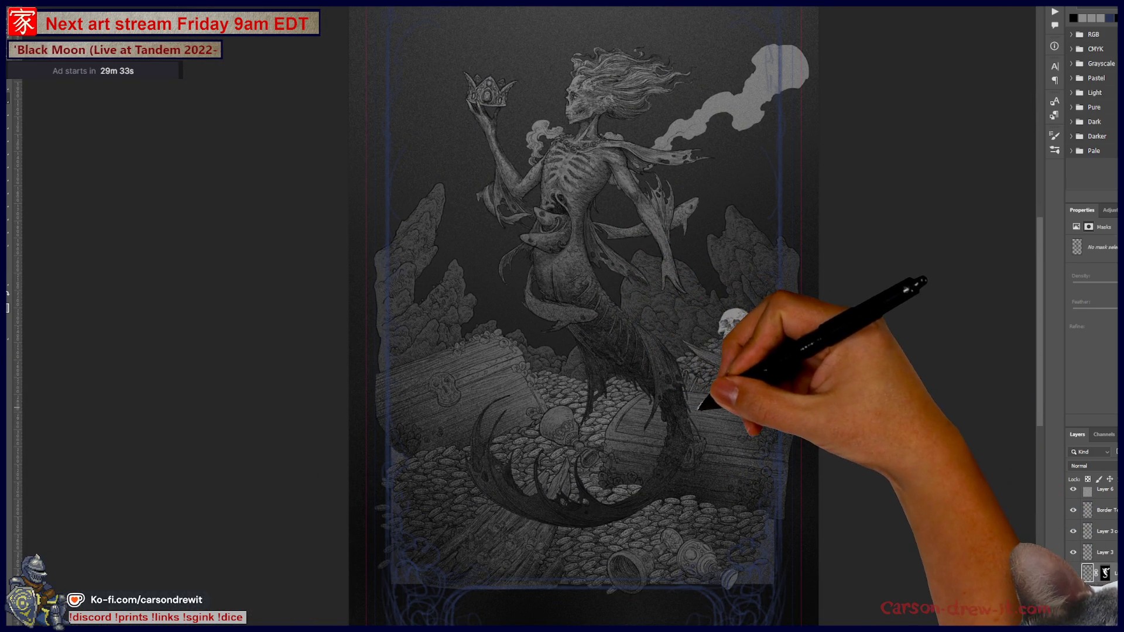
{"action": "scroll", "coordinate": [679, 513], "scroll_direction": "up", "scroll_amount": 5}
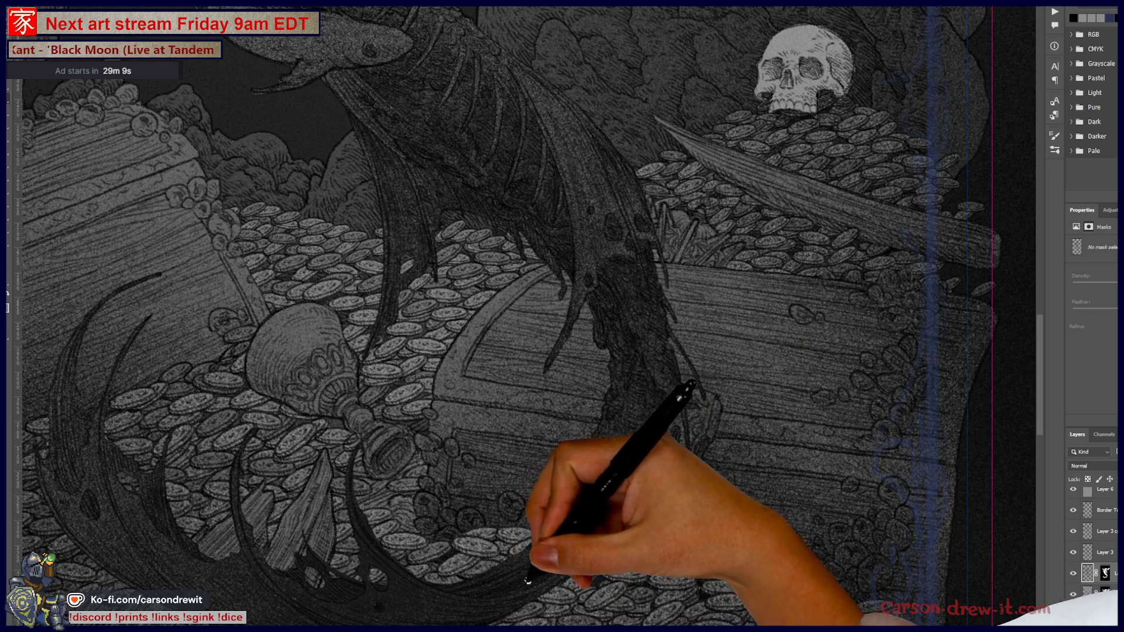
Highlight the crescent tail fin curling around the goblet, then return toward the fish
{"action": "left_click_drag", "start_coordinate": [527, 580], "coordinate": [636, 448]}
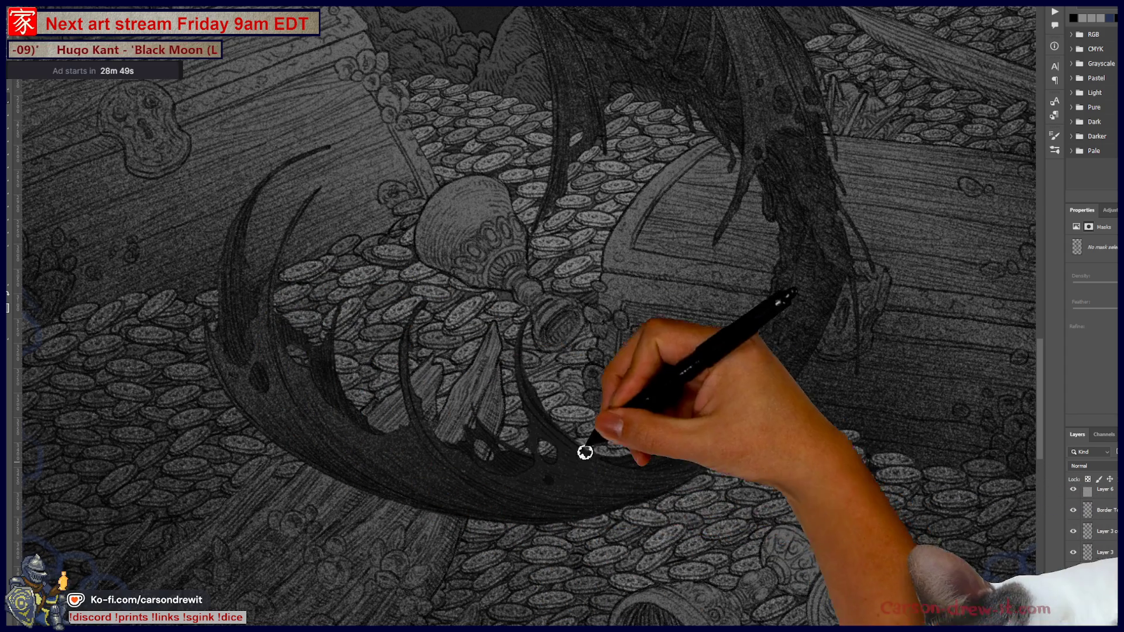
{"action": "left_click_drag", "start_coordinate": [565, 352], "coordinate": [504, 439]}
Lighten the fish bodies around the tail and torso, then fit the whole illustration on screen
{"action": "mouse_move", "coordinate": [583, 321]}
{"action": "left_mouse_down"}
{"action": "mouse_move", "coordinate": [582, 442]}
{"action": "mouse_move", "coordinate": [611, 534]}
{"action": "left_mouse_up"}
{"action": "left_click_drag", "start_coordinate": [599, 294], "coordinate": [624, 431]}
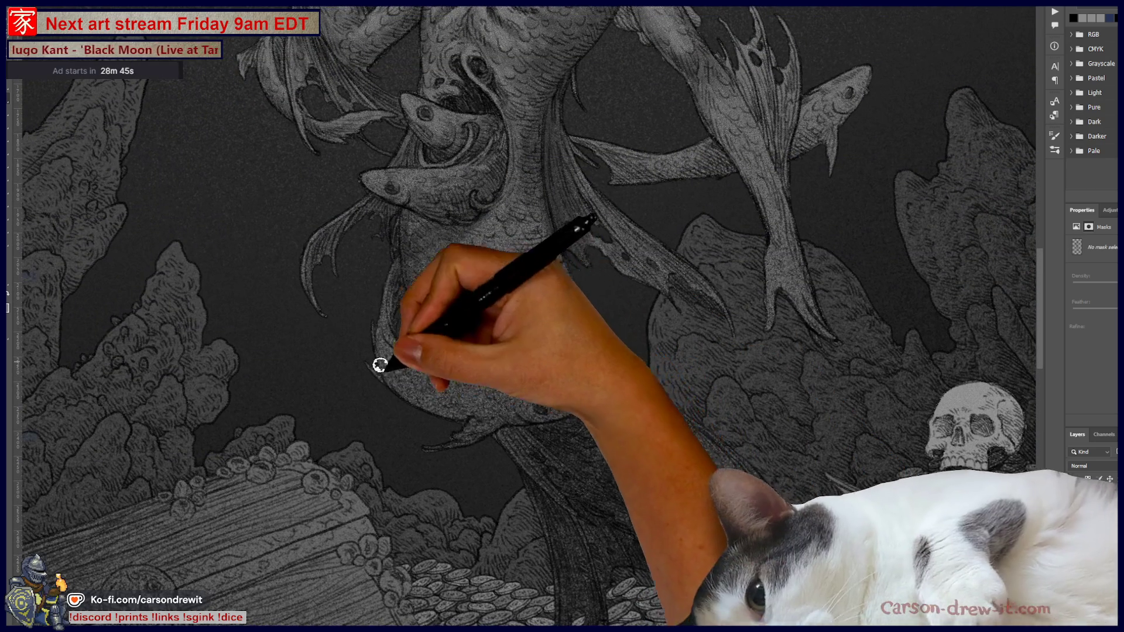
{"action": "left_click_drag", "start_coordinate": [379, 365], "coordinate": [479, 411]}
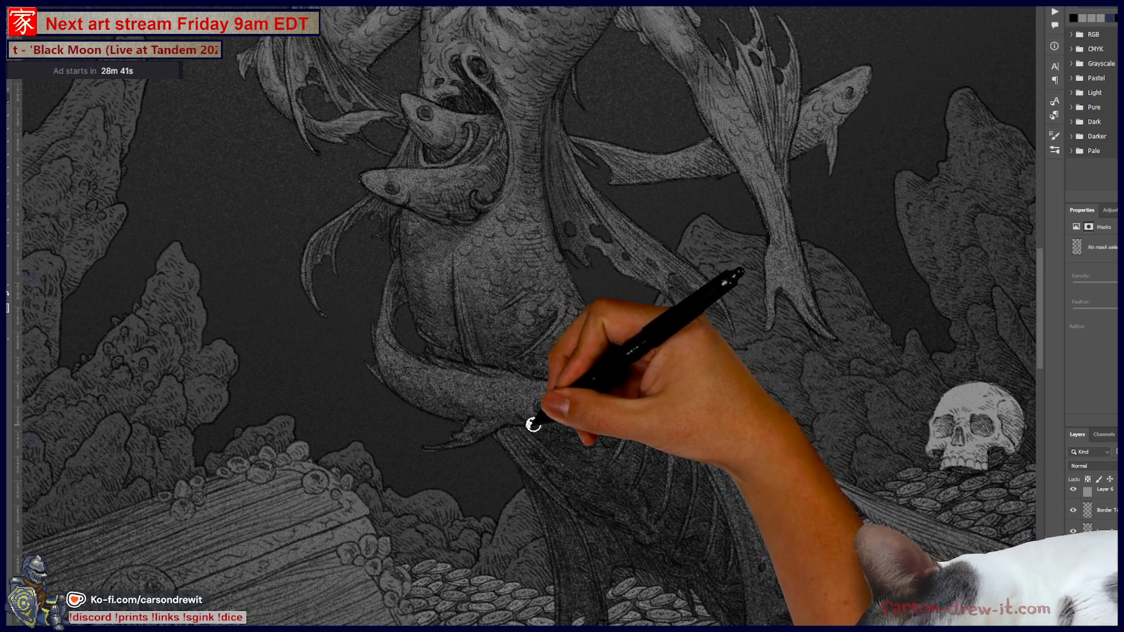
{"action": "left_click_drag", "start_coordinate": [656, 365], "coordinate": [656, 402]}
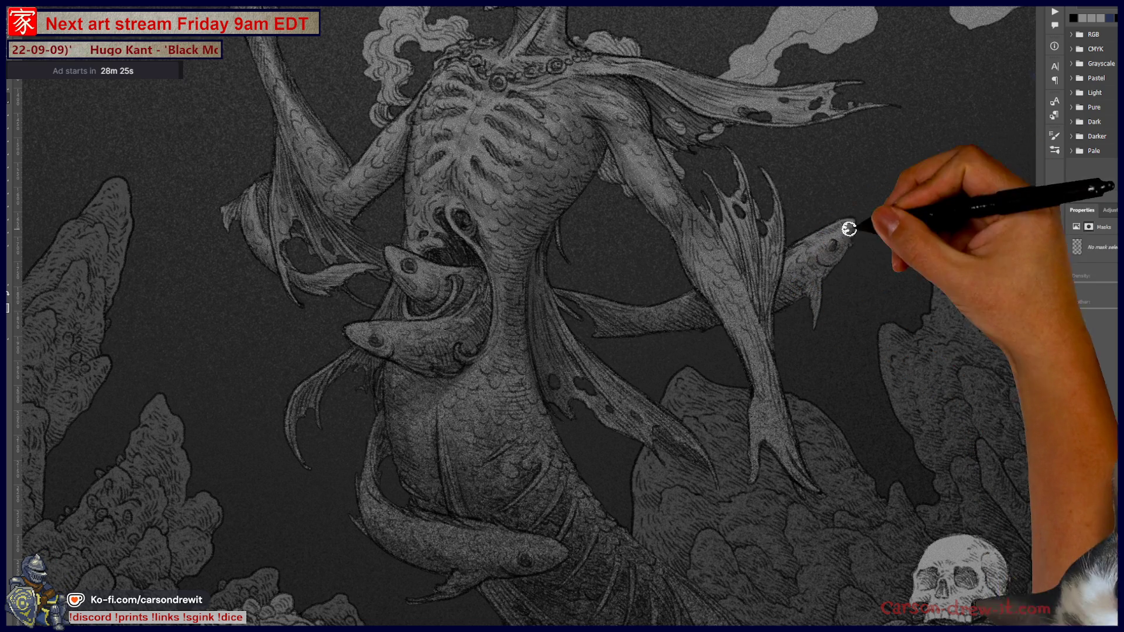
{"action": "left_click_drag", "start_coordinate": [665, 351], "coordinate": [682, 477]}
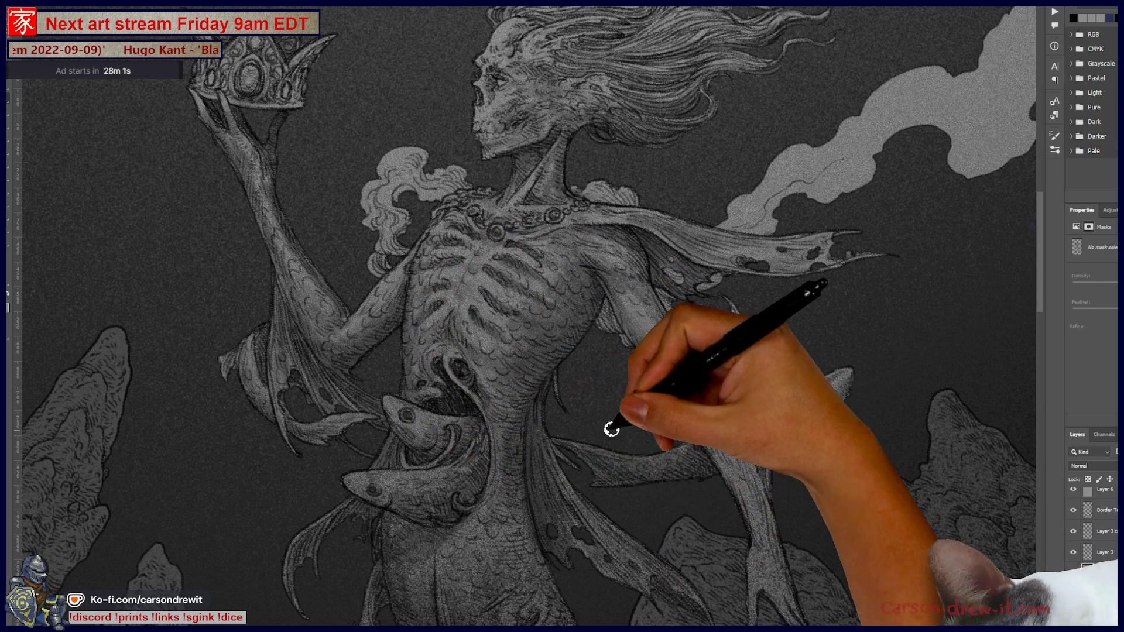
{"action": "key", "text": "ctrl+0"}
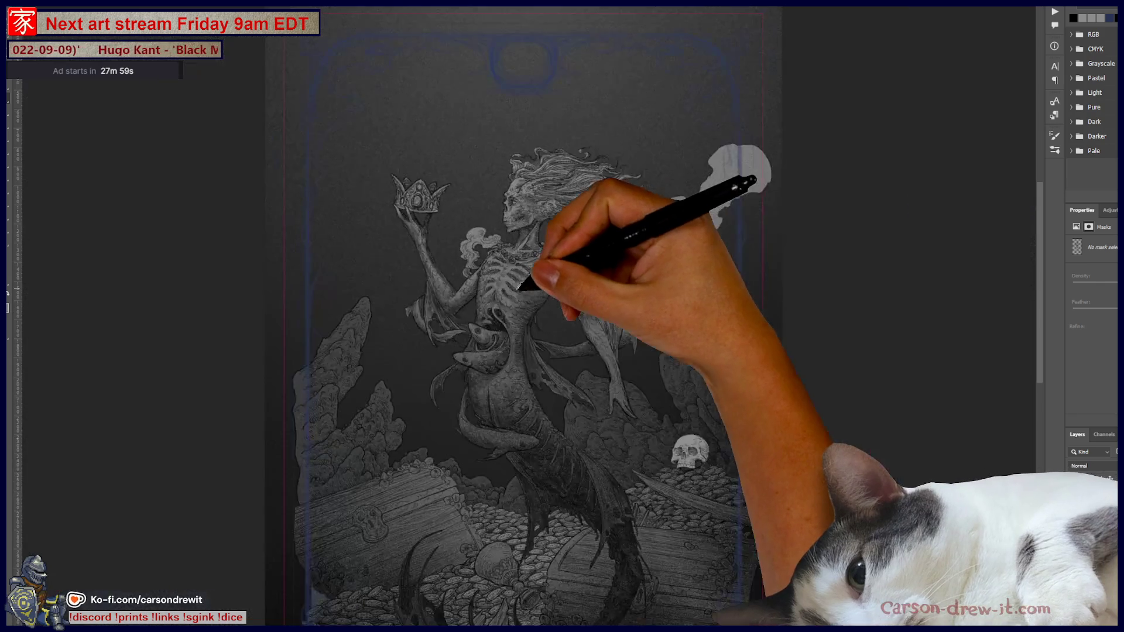
Zoom into the torso and brighten the arm fins and the fish beside them
{"action": "key", "text": "ctrl+plus"}
{"action": "left_click_drag", "start_coordinate": [480, 256], "coordinate": [496, 333]}
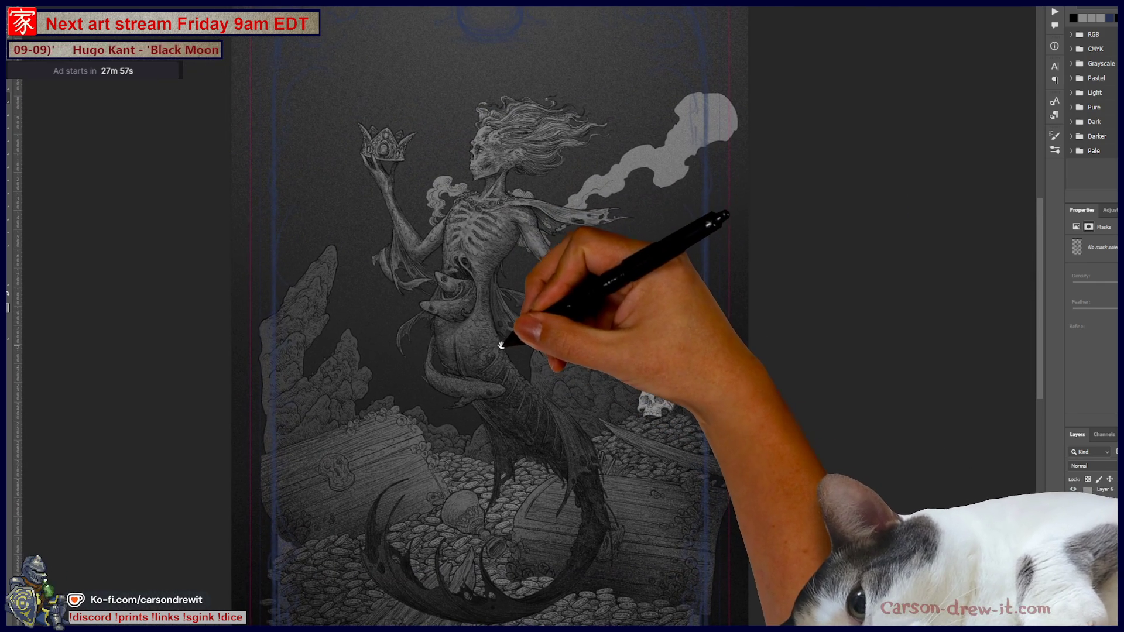
{"action": "mouse_move", "coordinate": [528, 260]}
{"action": "left_mouse_down"}
{"action": "mouse_move", "coordinate": [522, 347]}
{"action": "mouse_move", "coordinate": [561, 338]}
{"action": "left_mouse_up"}
{"action": "key", "text": "ctrl+plus"}
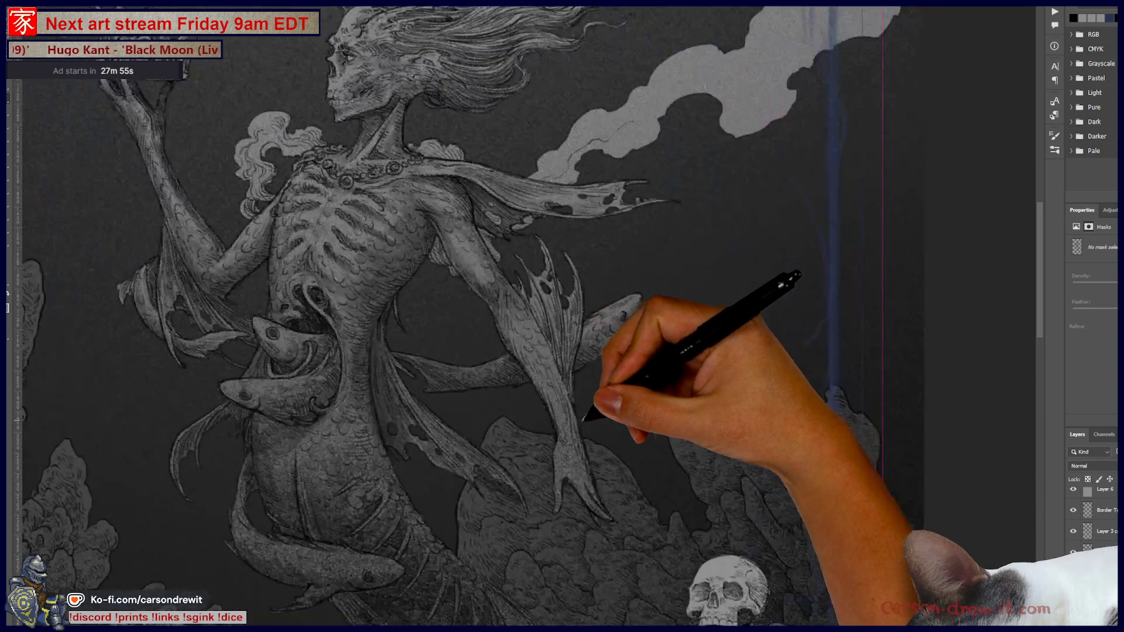
{"action": "key", "text": "ctrl+plus"}
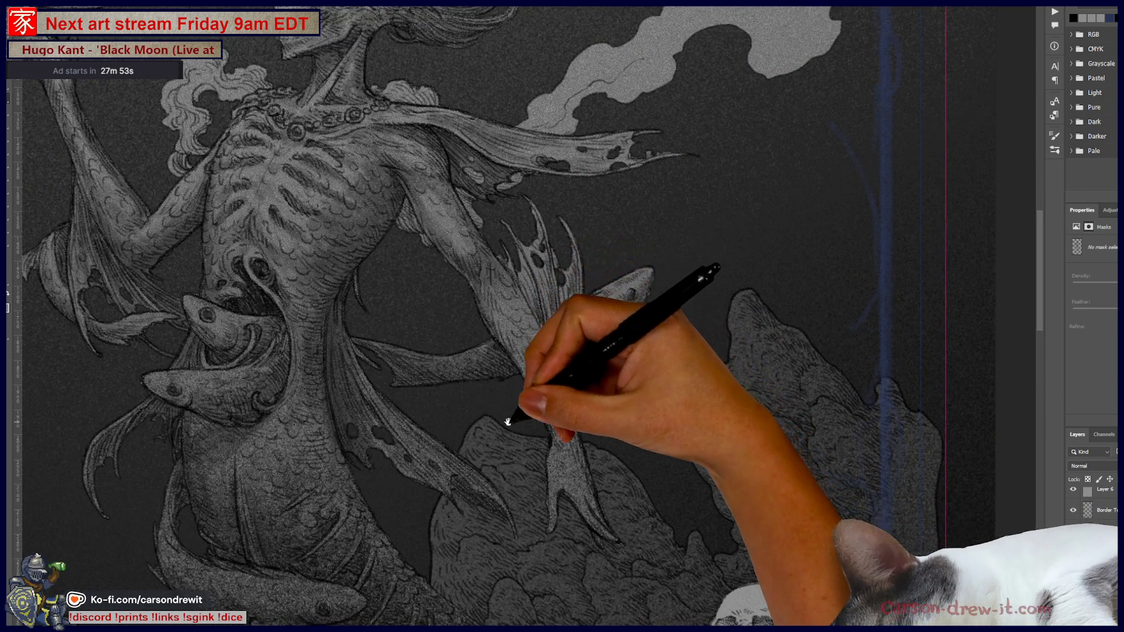
{"action": "left_click_drag", "start_coordinate": [515, 413], "coordinate": [486, 399]}
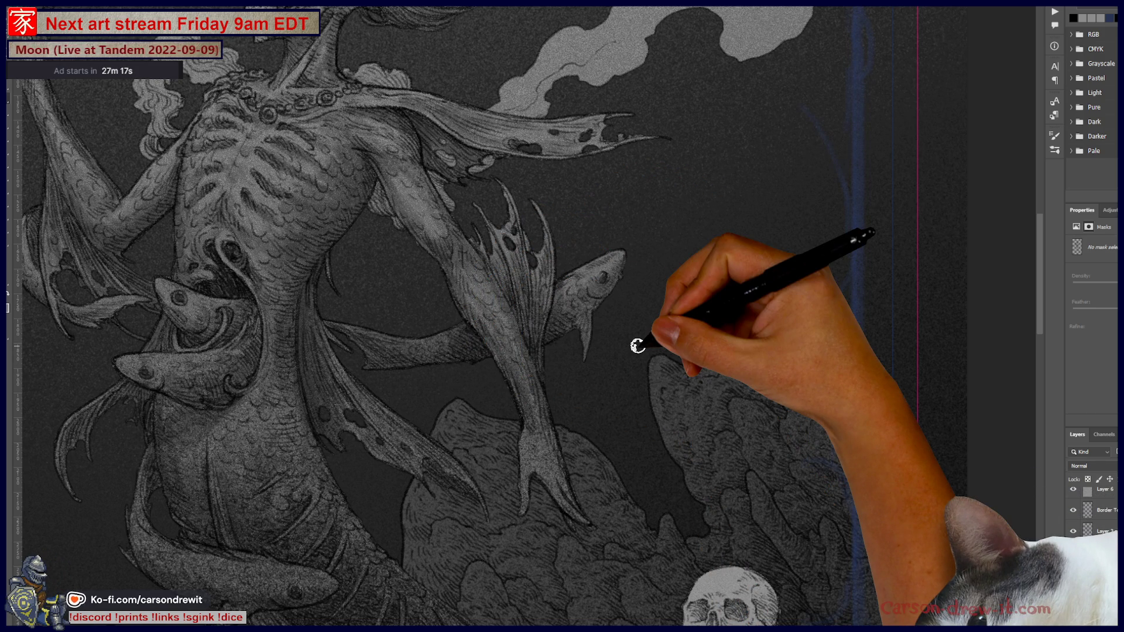
{"action": "scroll", "coordinate": [639, 346], "scroll_direction": "down", "scroll_amount": 5}
{"action": "scroll", "coordinate": [640, 369], "scroll_direction": "down", "scroll_amount": 2}
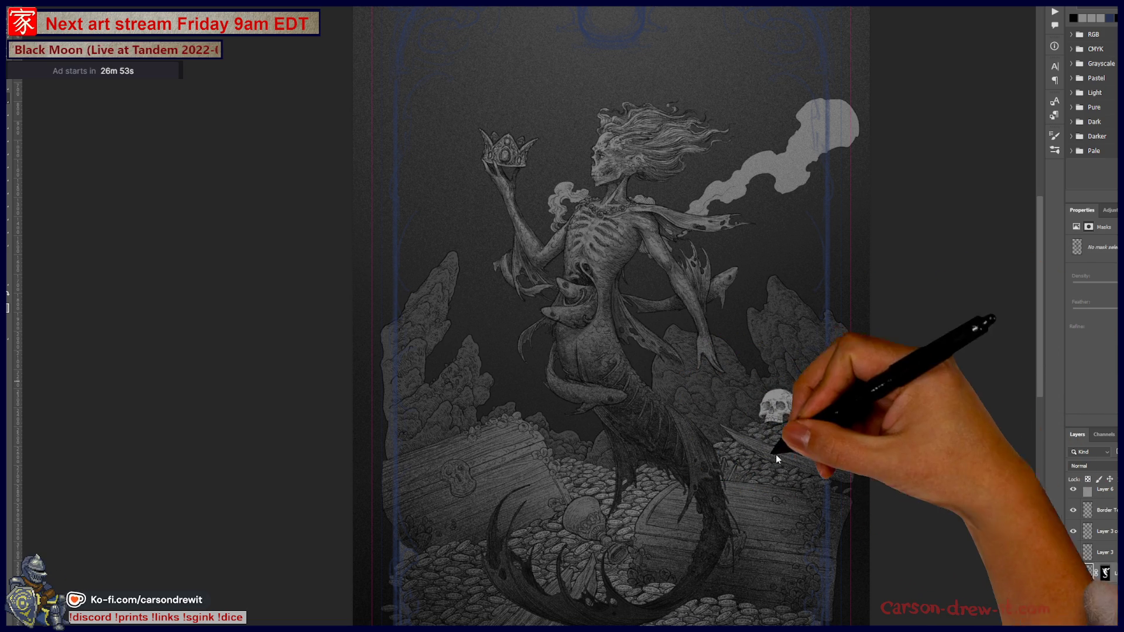
{"action": "scroll", "coordinate": [621, 170], "scroll_direction": "up", "scroll_amount": 5}
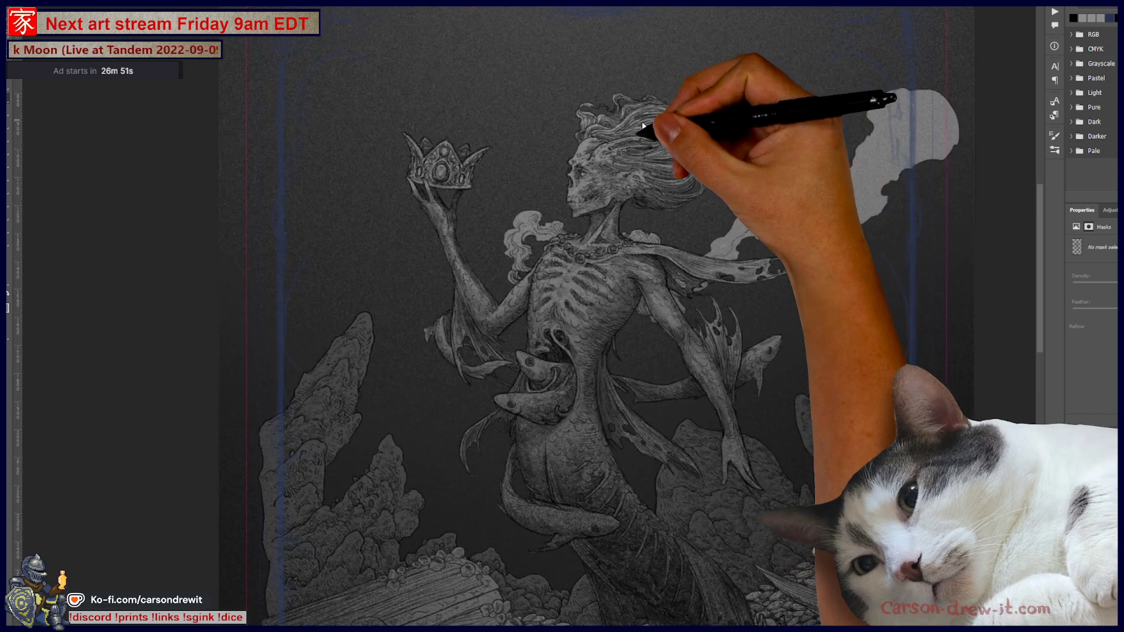
{"action": "scroll", "coordinate": [620, 170], "scroll_direction": "up", "scroll_amount": 2}
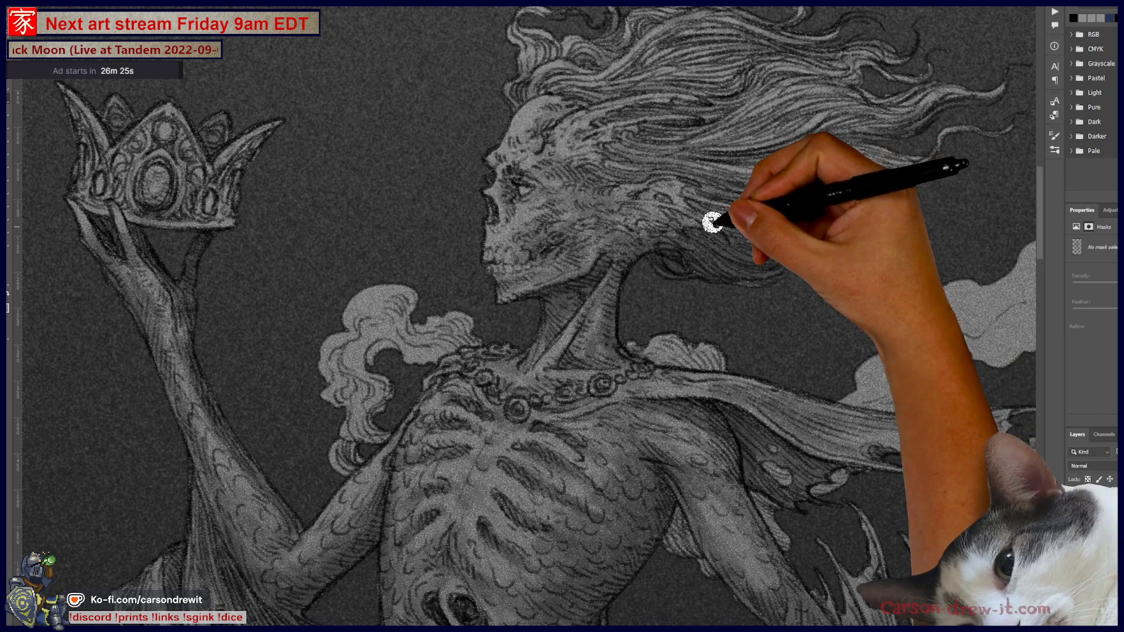
Paint highlights along the windswept hair, then across the skull face and raised crown
{"action": "left_click_drag", "start_coordinate": [792, 192], "coordinate": [783, 296]}
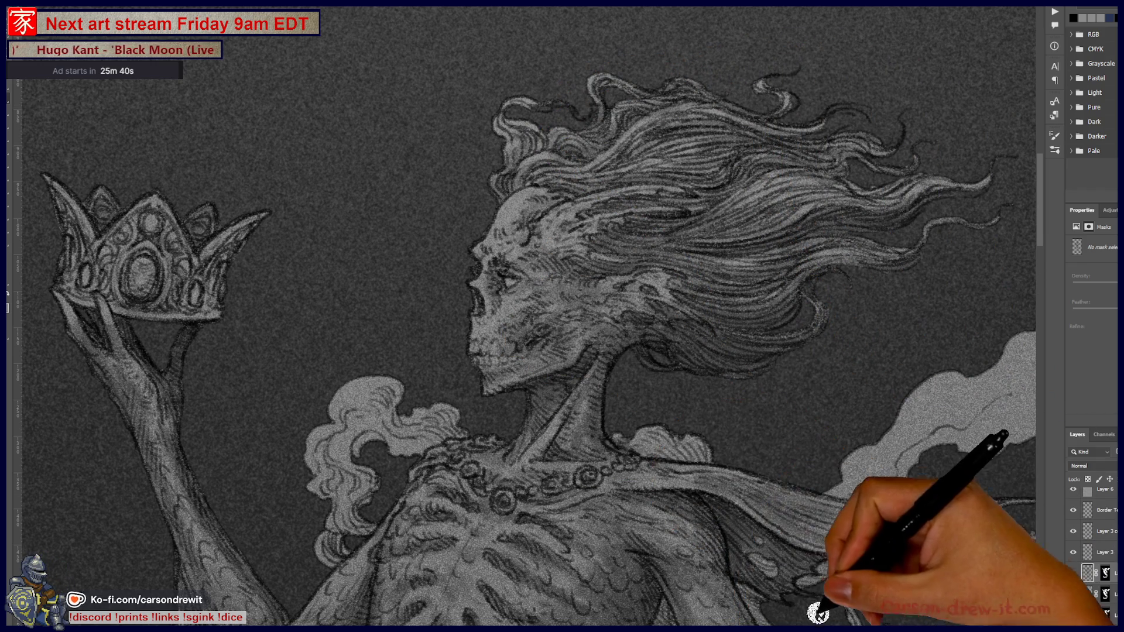
{"action": "left_click_drag", "start_coordinate": [413, 474], "coordinate": [629, 465]}
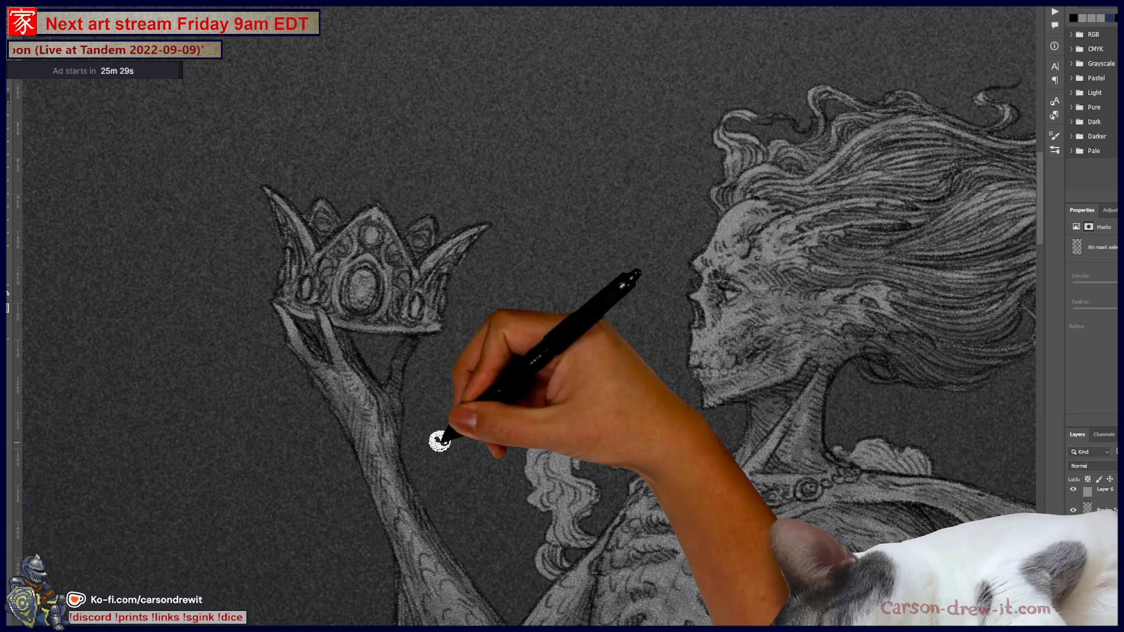
{"action": "scroll", "coordinate": [439, 445], "scroll_direction": "down", "scroll_amount": 5}
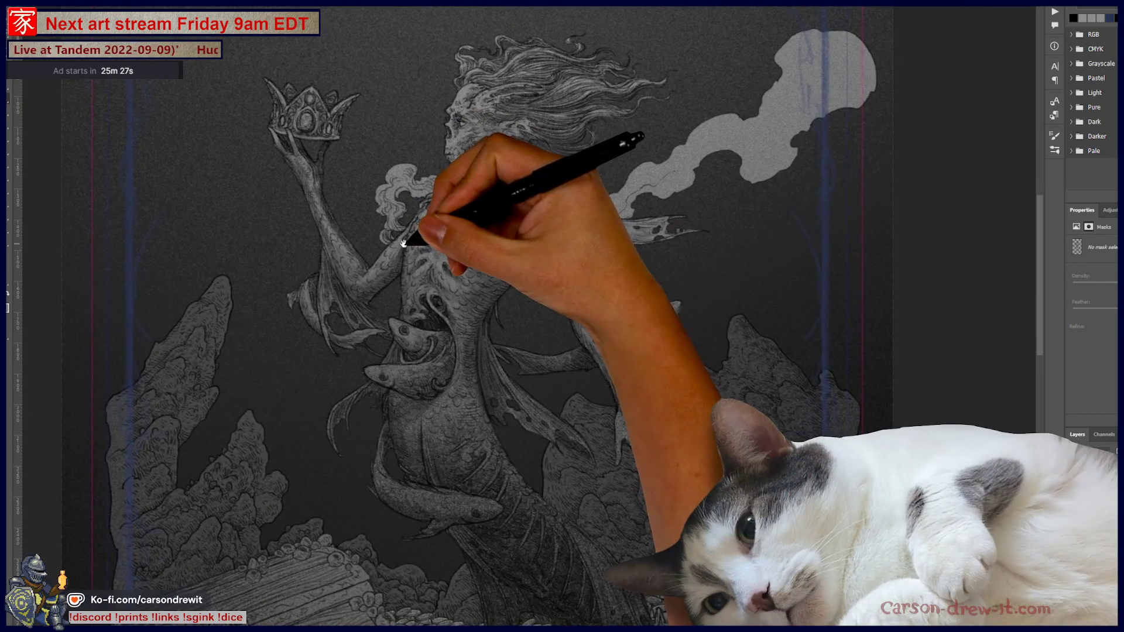
{"action": "scroll", "coordinate": [647, 413], "scroll_direction": "down", "scroll_amount": 3}
{"action": "scroll", "coordinate": [673, 334], "scroll_direction": "up", "scroll_amount": 2}
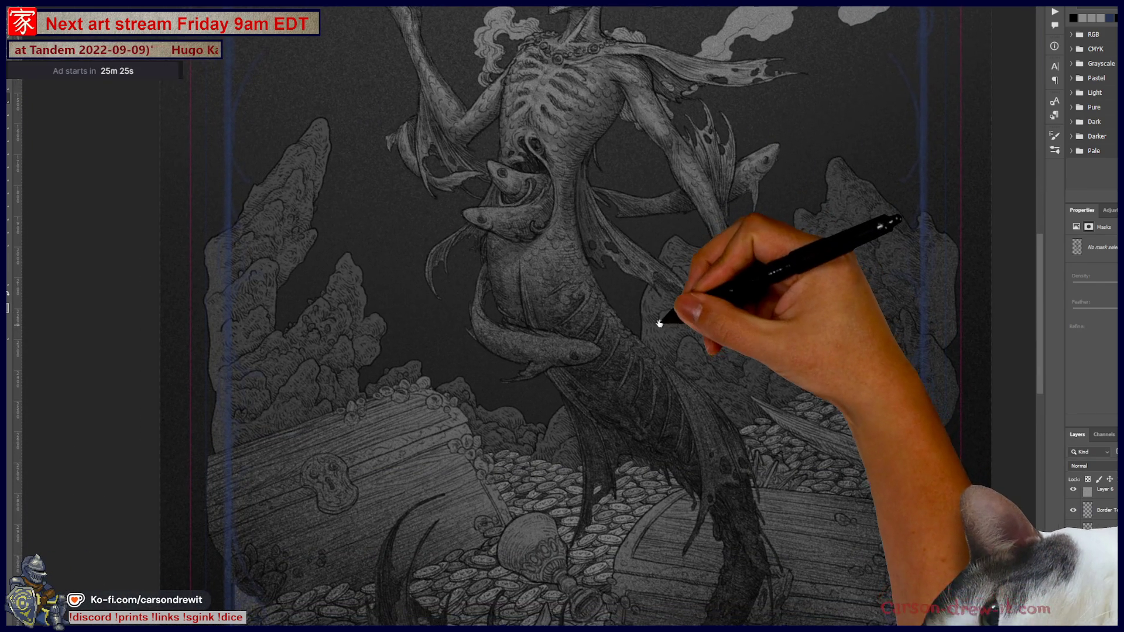
{"action": "scroll", "coordinate": [628, 389], "scroll_direction": "up", "scroll_amount": 1}
{"action": "scroll", "coordinate": [648, 189], "scroll_direction": "up", "scroll_amount": 3}
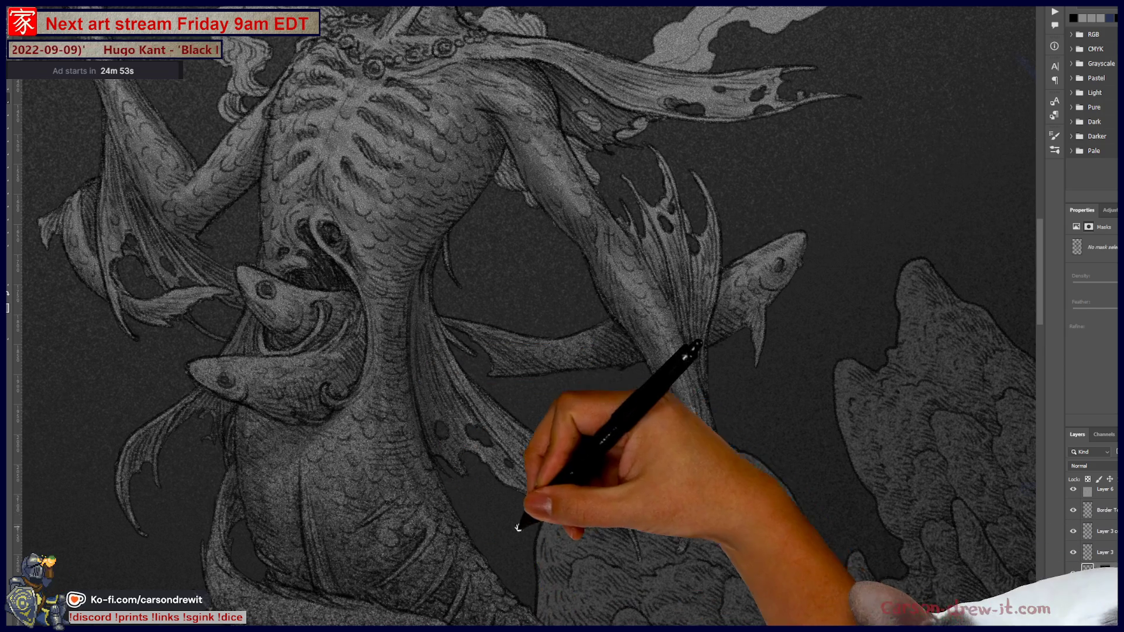
{"action": "scroll", "coordinate": [518, 527], "scroll_direction": "down", "scroll_amount": 2}
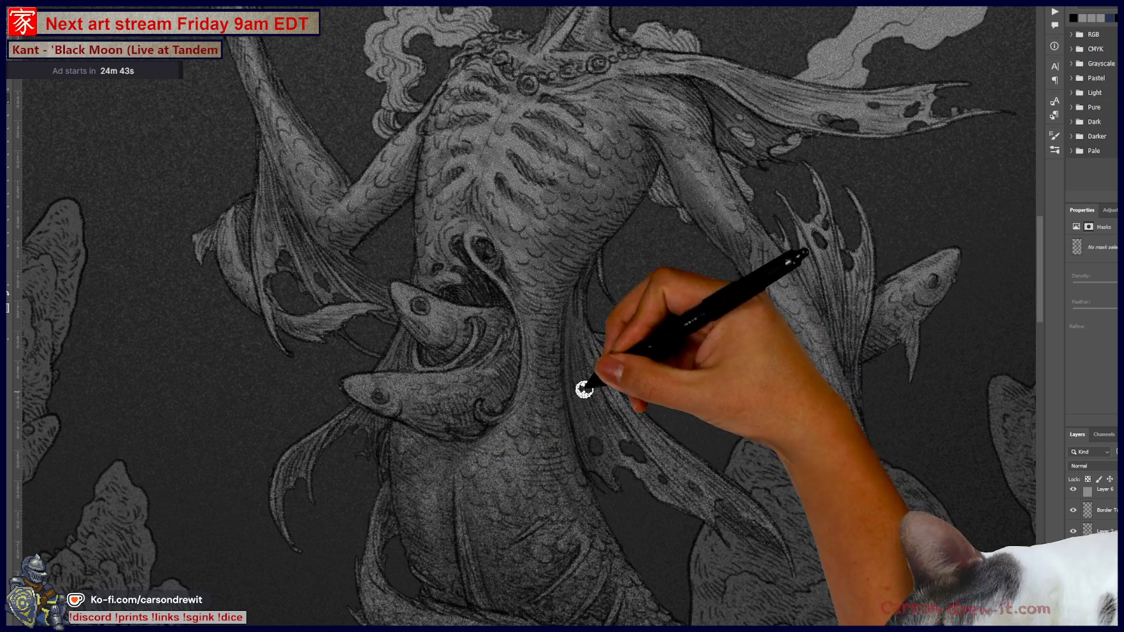
Pan from the waist fish up to frame the skull face and crown
{"action": "left_click_drag", "start_coordinate": [599, 404], "coordinate": [622, 527]}
{"action": "left_click_drag", "start_coordinate": [602, 208], "coordinate": [620, 314]}
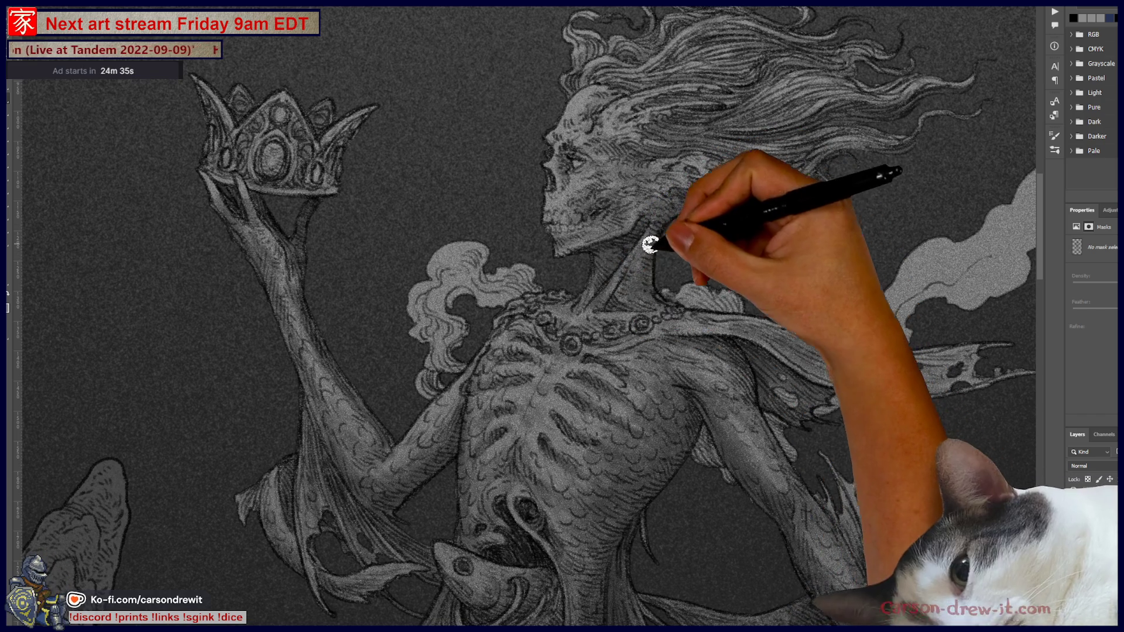
Center the head and paint light strokes over the top of the skull and across its face
{"action": "left_click_drag", "start_coordinate": [677, 355], "coordinate": [716, 502]}
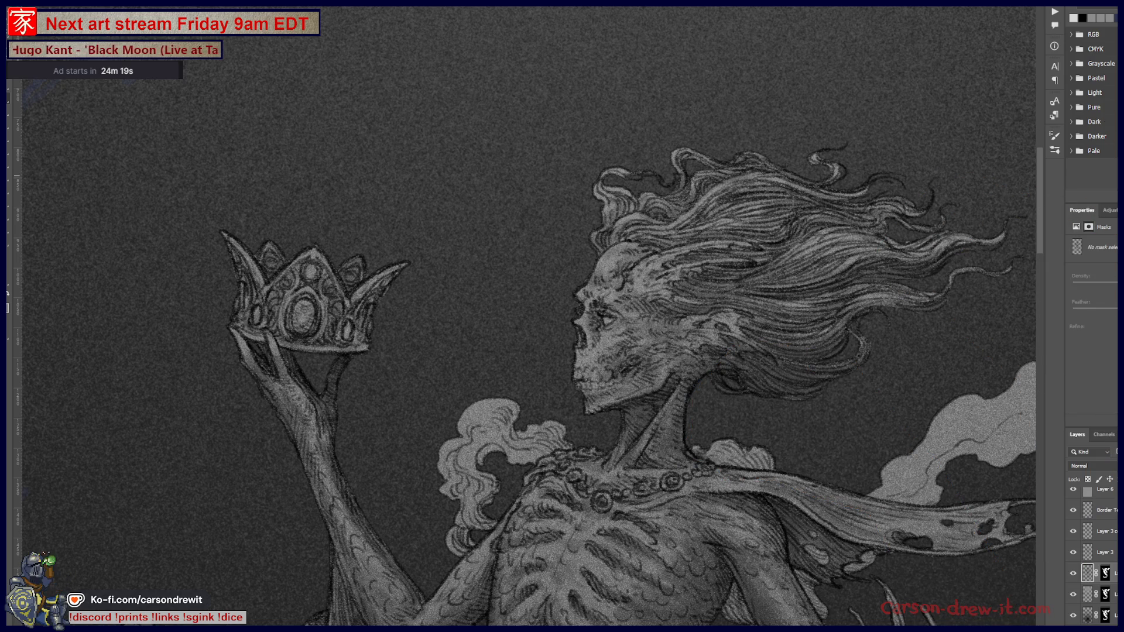
{"action": "left_click_drag", "start_coordinate": [665, 465], "coordinate": [607, 360]}
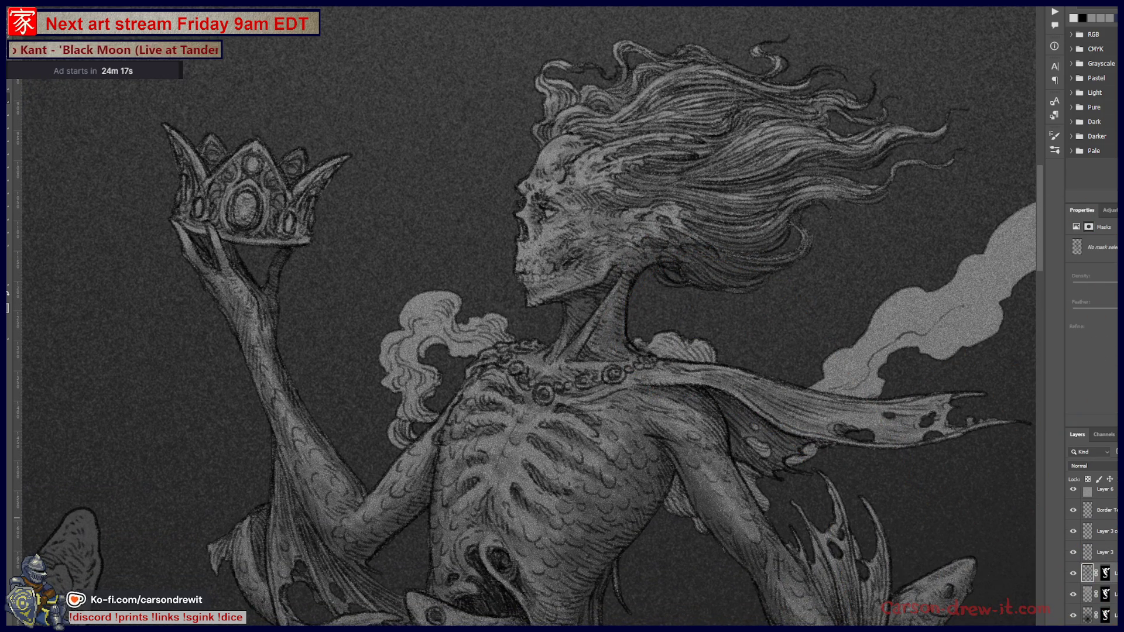
{"action": "left_click", "coordinate": [1108, 571]}
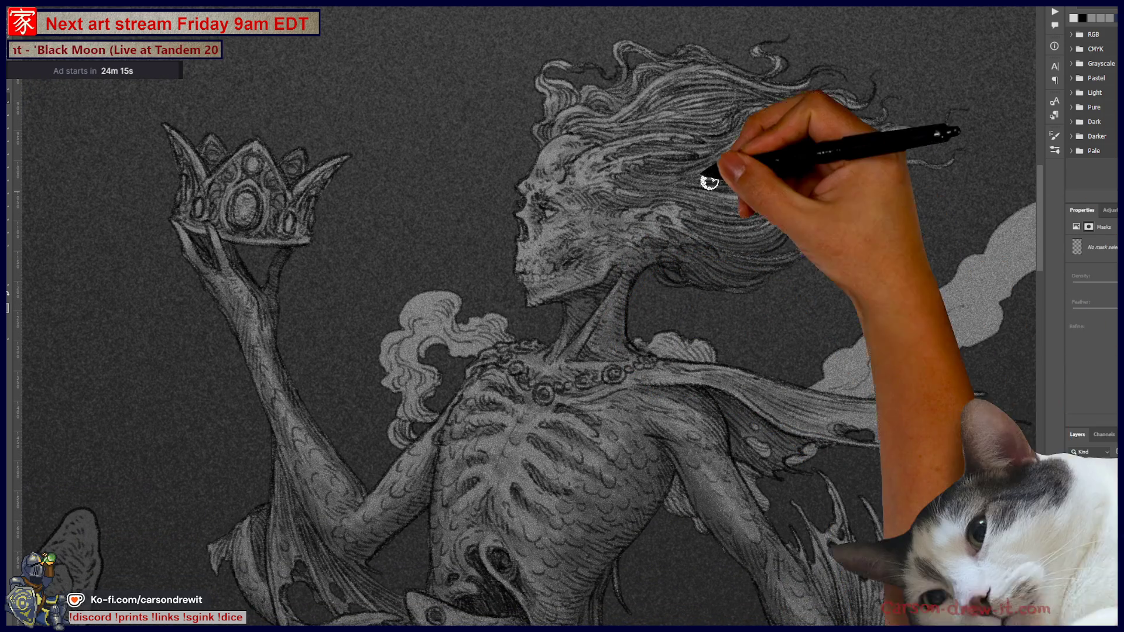
{"action": "left_click_drag", "start_coordinate": [545, 146], "coordinate": [591, 147]}
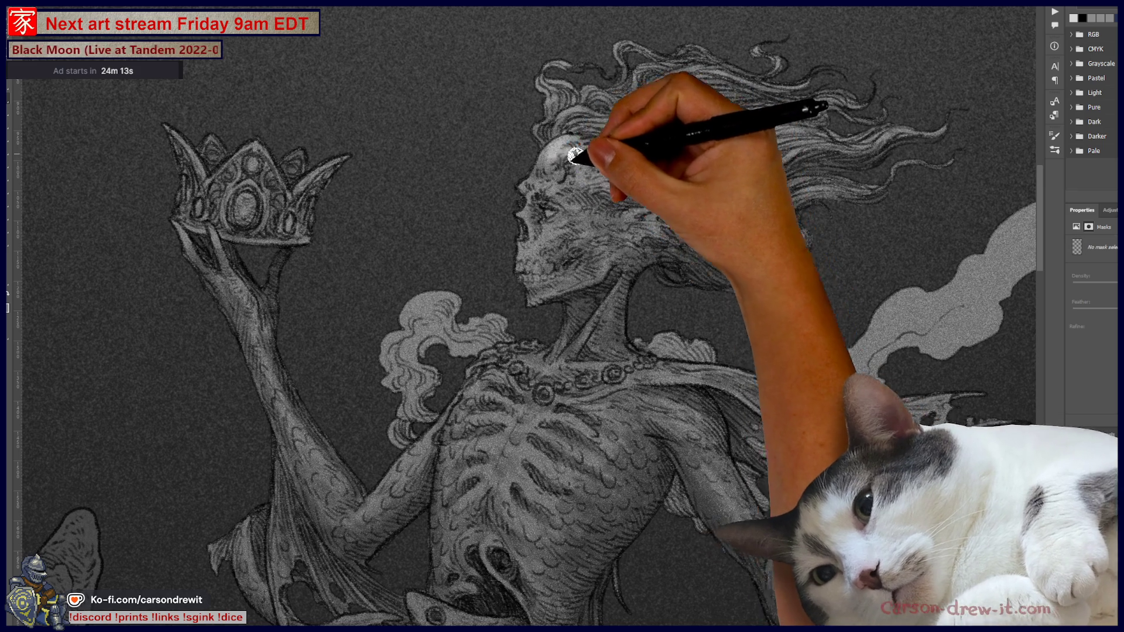
{"action": "left_click_drag", "start_coordinate": [547, 195], "coordinate": [619, 237]}
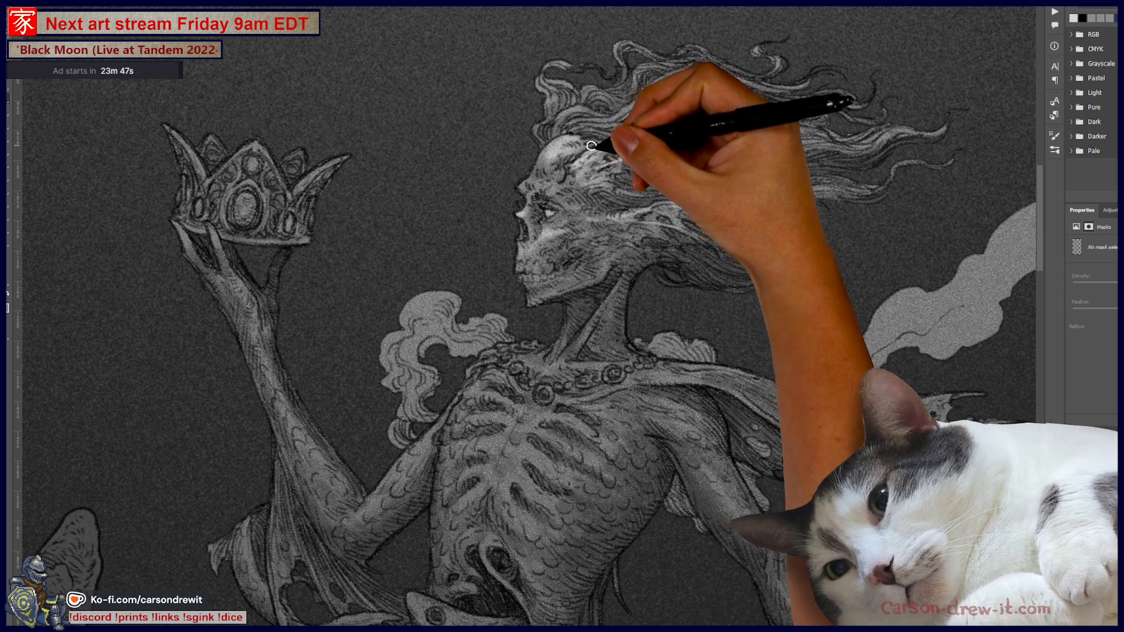
{"action": "left_click_drag", "start_coordinate": [660, 214], "coordinate": [612, 272]}
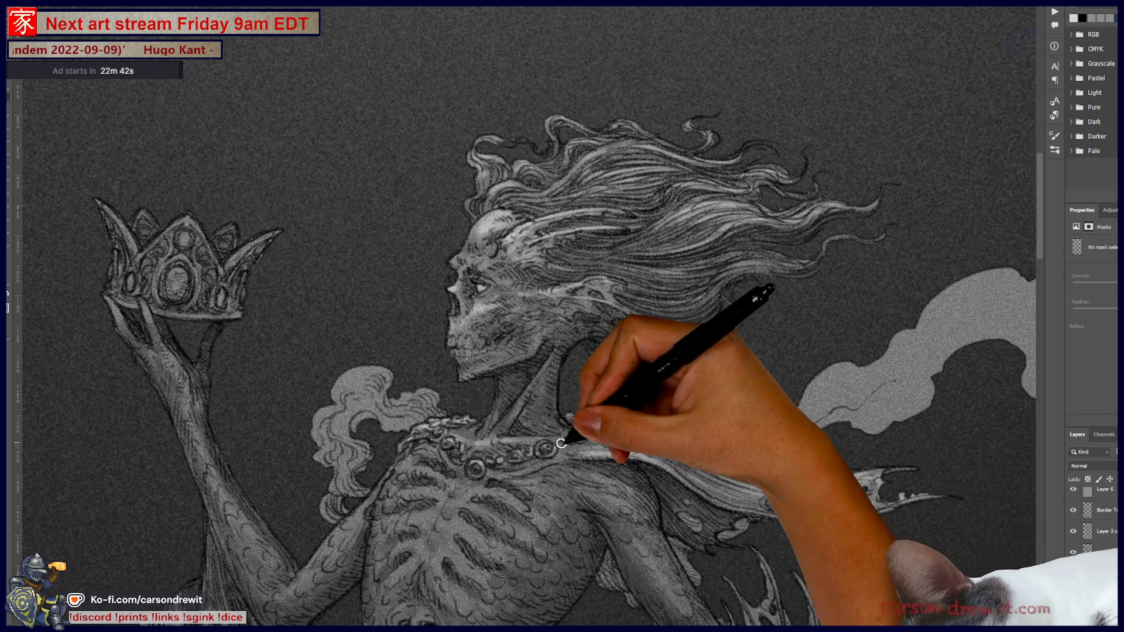
Frame the raised crown and render highlights on its gems and rim
{"action": "mouse_move", "coordinate": [431, 449]}
{"action": "left_mouse_down"}
{"action": "mouse_move", "coordinate": [633, 410]}
{"action": "mouse_move", "coordinate": [758, 431]}
{"action": "left_mouse_up"}
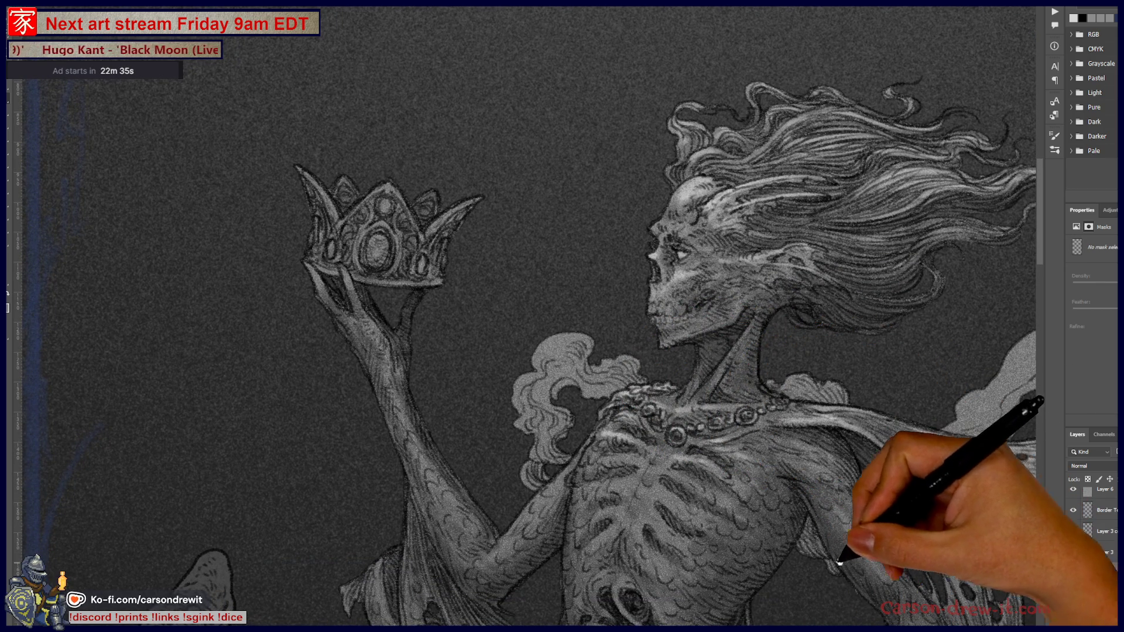
{"action": "left_click_drag", "start_coordinate": [839, 563], "coordinate": [803, 466]}
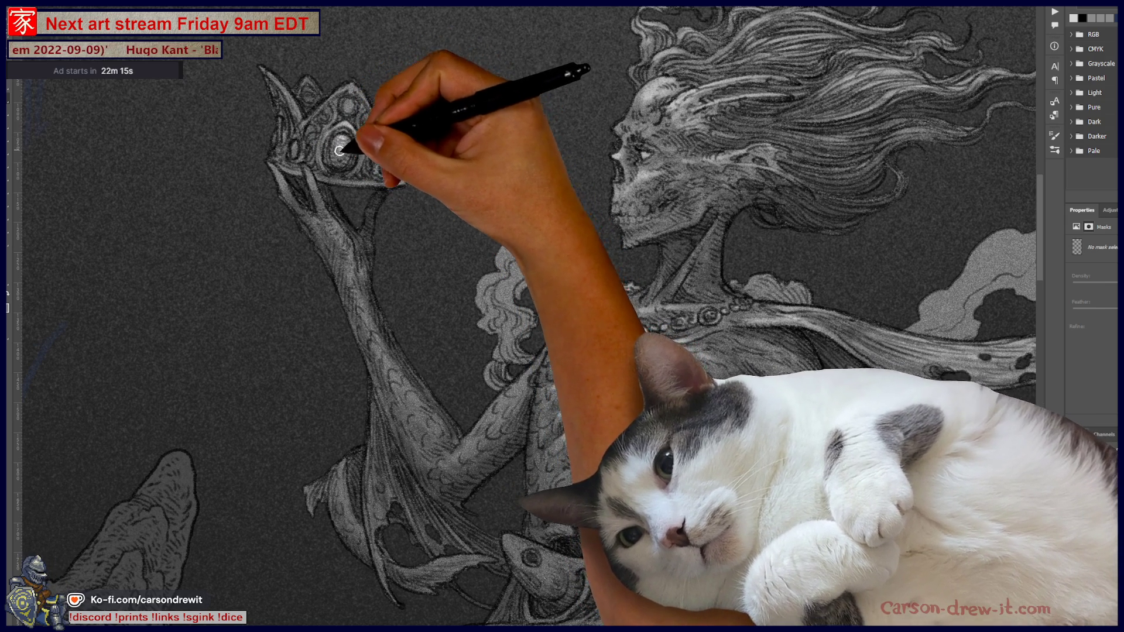
{"action": "mouse_move", "coordinate": [326, 137]}
{"action": "left_mouse_down"}
{"action": "mouse_move", "coordinate": [346, 101]}
{"action": "mouse_move", "coordinate": [366, 101]}
{"action": "mouse_move", "coordinate": [296, 114]}
{"action": "mouse_move", "coordinate": [447, 96]}
{"action": "mouse_move", "coordinate": [384, 196]}
{"action": "mouse_move", "coordinate": [397, 93]}
{"action": "mouse_move", "coordinate": [301, 76]}
{"action": "mouse_move", "coordinate": [339, 126]}
{"action": "mouse_move", "coordinate": [308, 120]}
{"action": "mouse_move", "coordinate": [297, 148]}
{"action": "mouse_move", "coordinate": [378, 156]}
{"action": "left_mouse_up"}
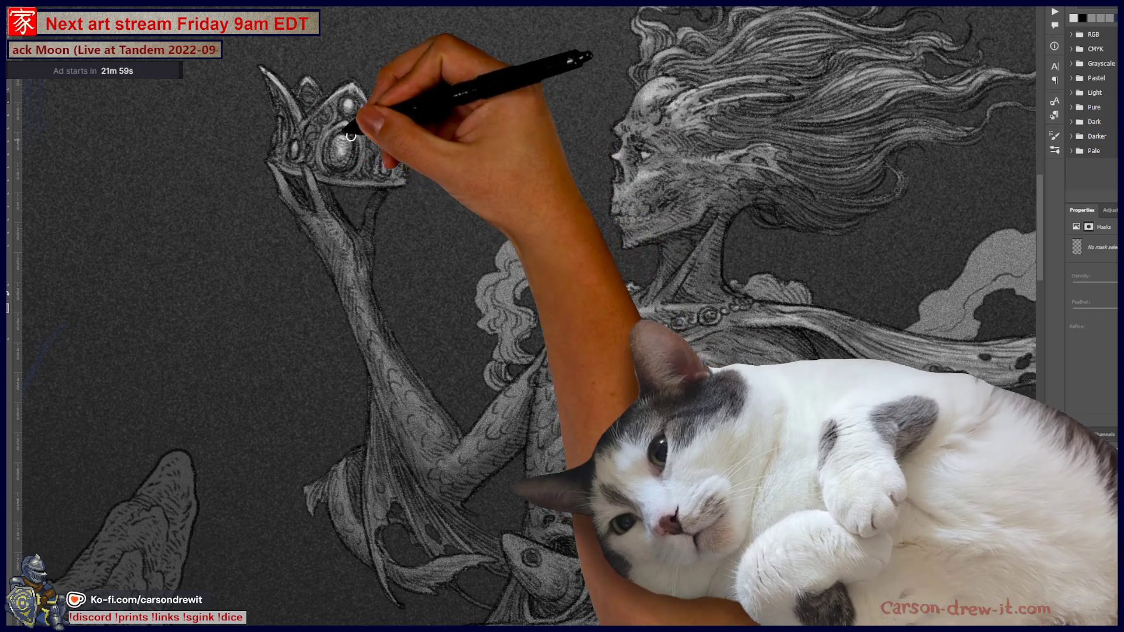
{"action": "scroll", "coordinate": [378, 293], "scroll_direction": "up", "scroll_amount": 1}
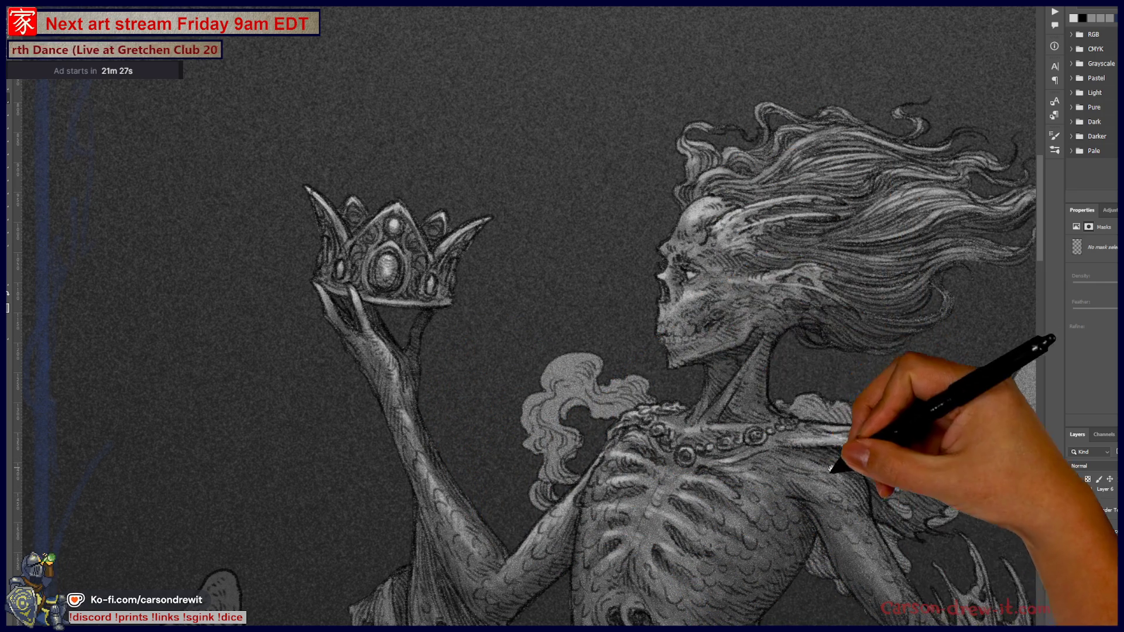
Check the full figure, zoom into the torso for rib highlights, then zoom back out
{"action": "left_click_drag", "start_coordinate": [828, 452], "coordinate": [754, 376]}
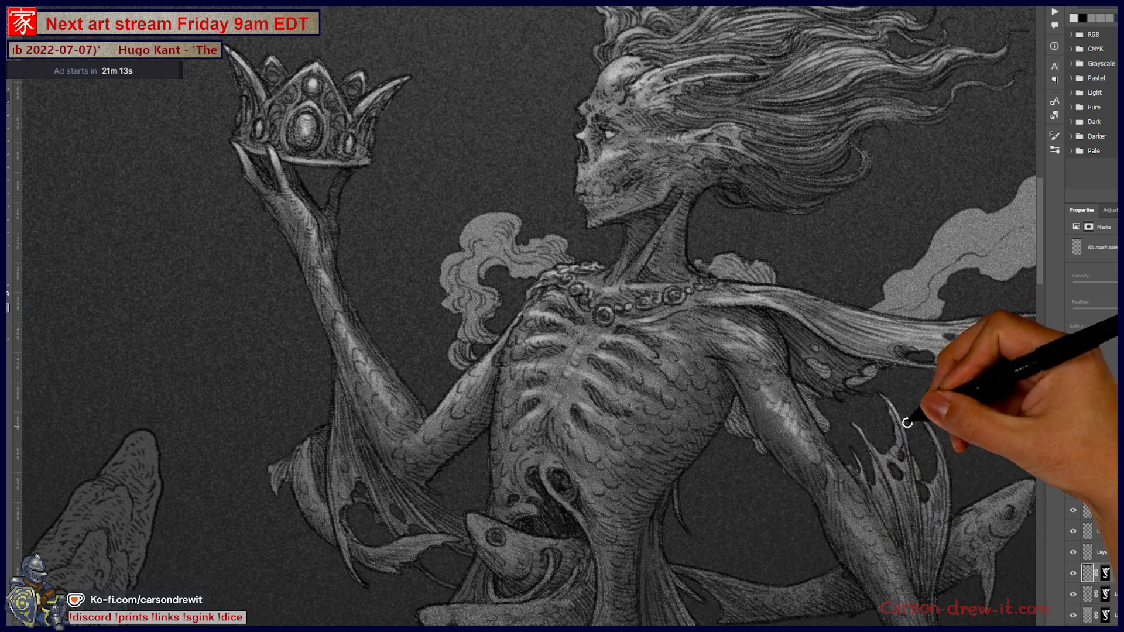
{"action": "mouse_move", "coordinate": [907, 424]}
{"action": "left_mouse_down"}
{"action": "mouse_move", "coordinate": [576, 343]}
{"action": "mouse_move", "coordinate": [535, 305]}
{"action": "left_mouse_up"}
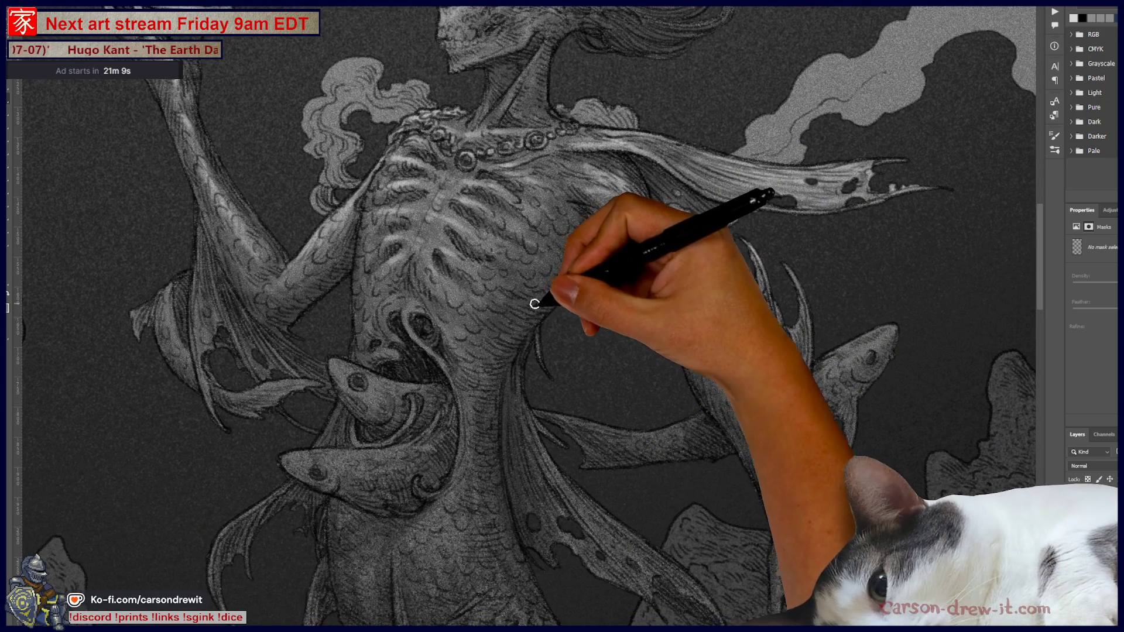
{"action": "key", "text": "ctrl+minus"}
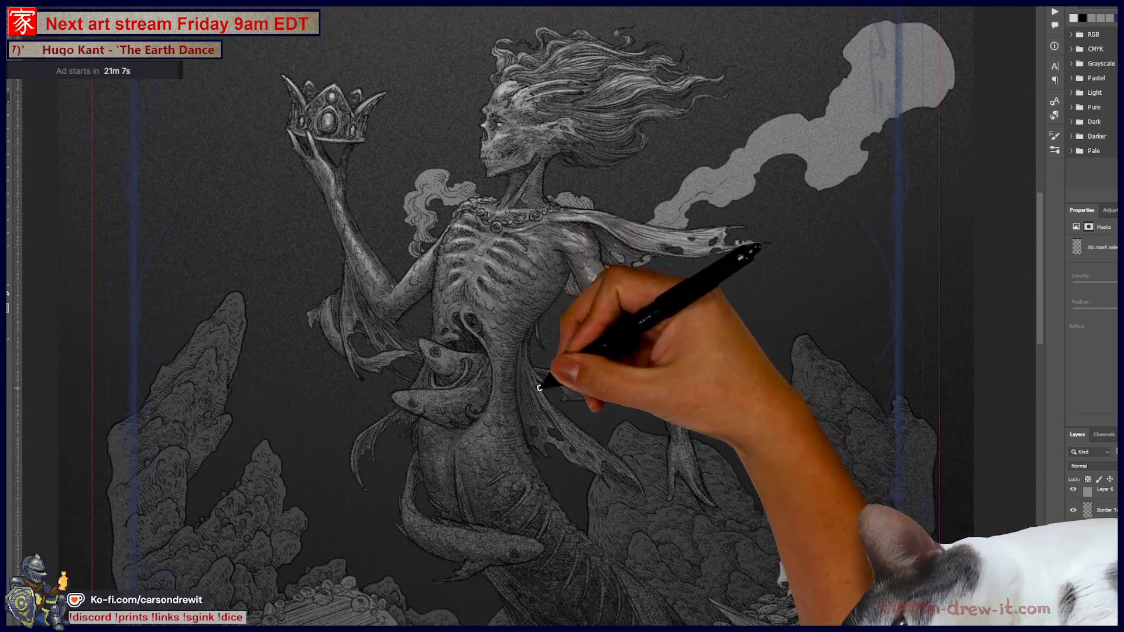
{"action": "left_click_drag", "start_coordinate": [540, 382], "coordinate": [480, 383]}
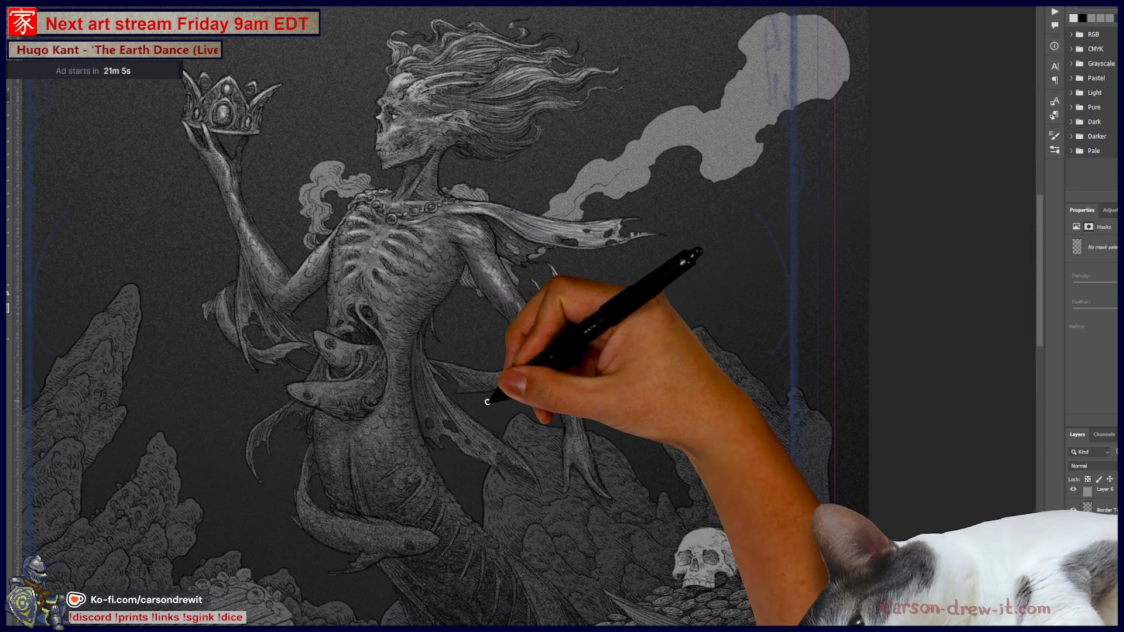
{"action": "key", "text": "ctrl+plus"}
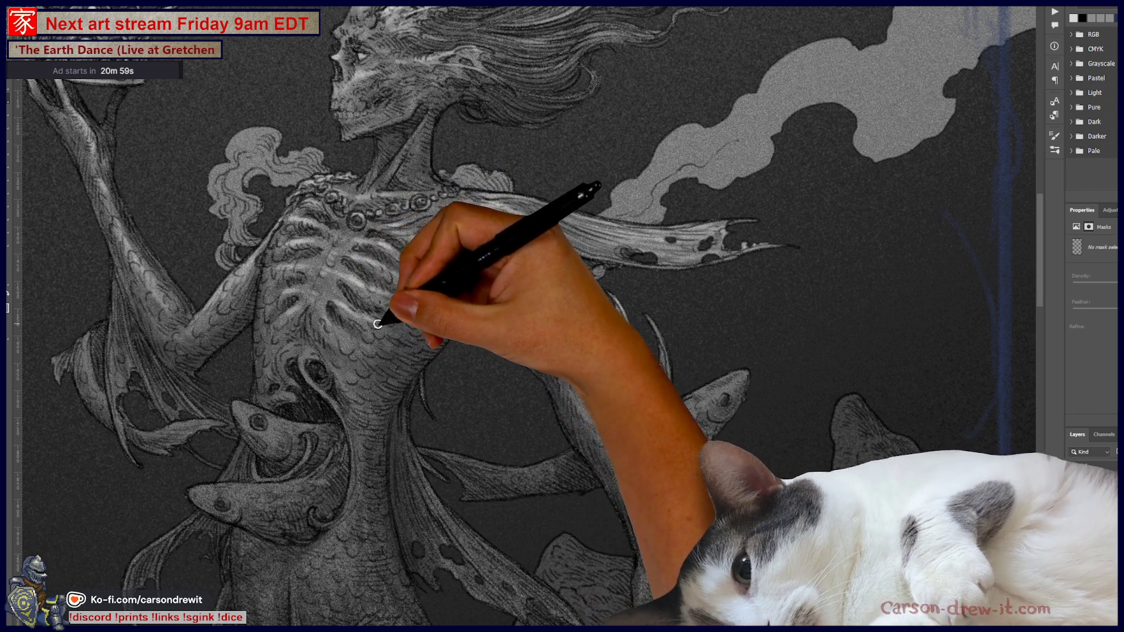
{"action": "key", "text": "ctrl+minus"}
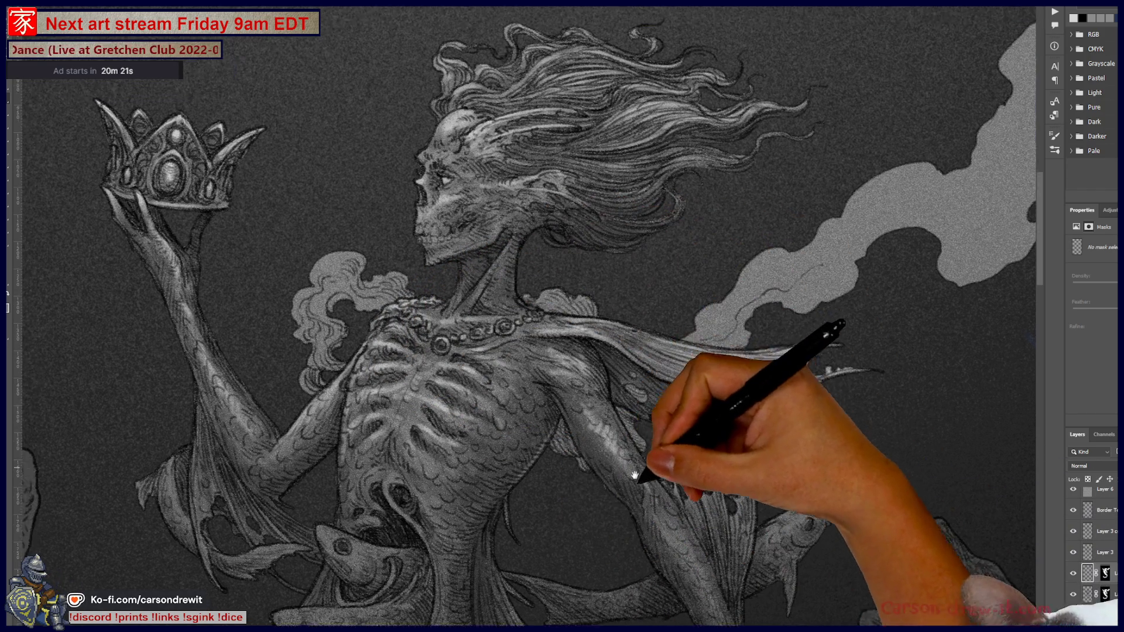
Reframe the view onto the upper body to brighten the ribcage, shoulders and sash
{"action": "left_click_drag", "start_coordinate": [577, 311], "coordinate": [564, 390]}
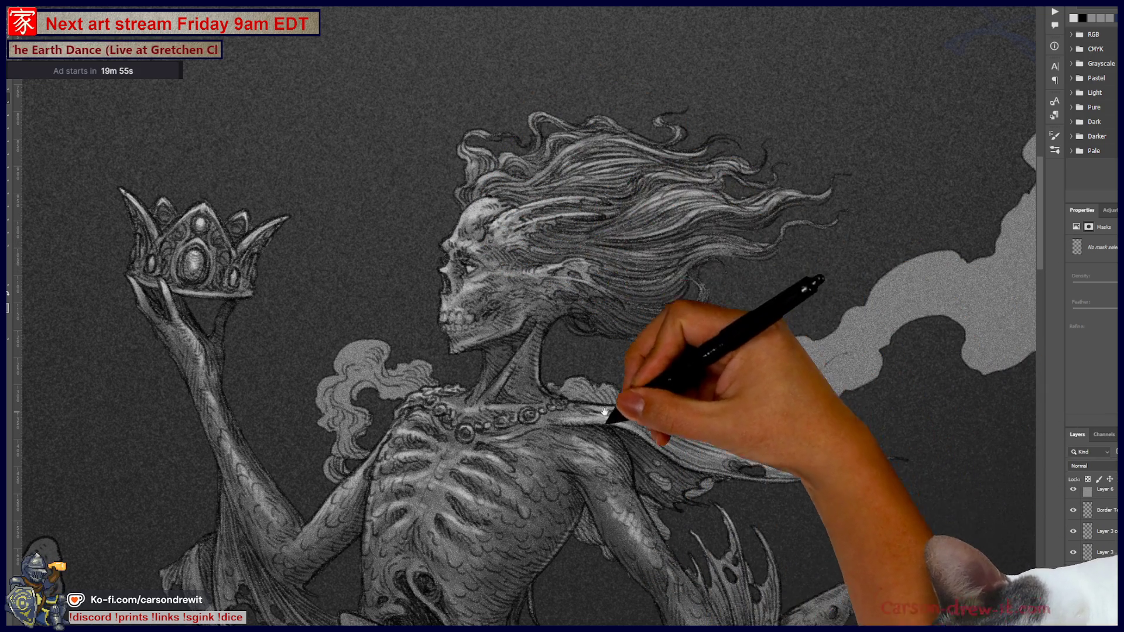
Work along the neck, collar, raised arm and torso scales, lightening them with textured highlights
{"action": "left_click_drag", "start_coordinate": [631, 444], "coordinate": [759, 474]}
{"action": "left_click_drag", "start_coordinate": [648, 386], "coordinate": [402, 352]}
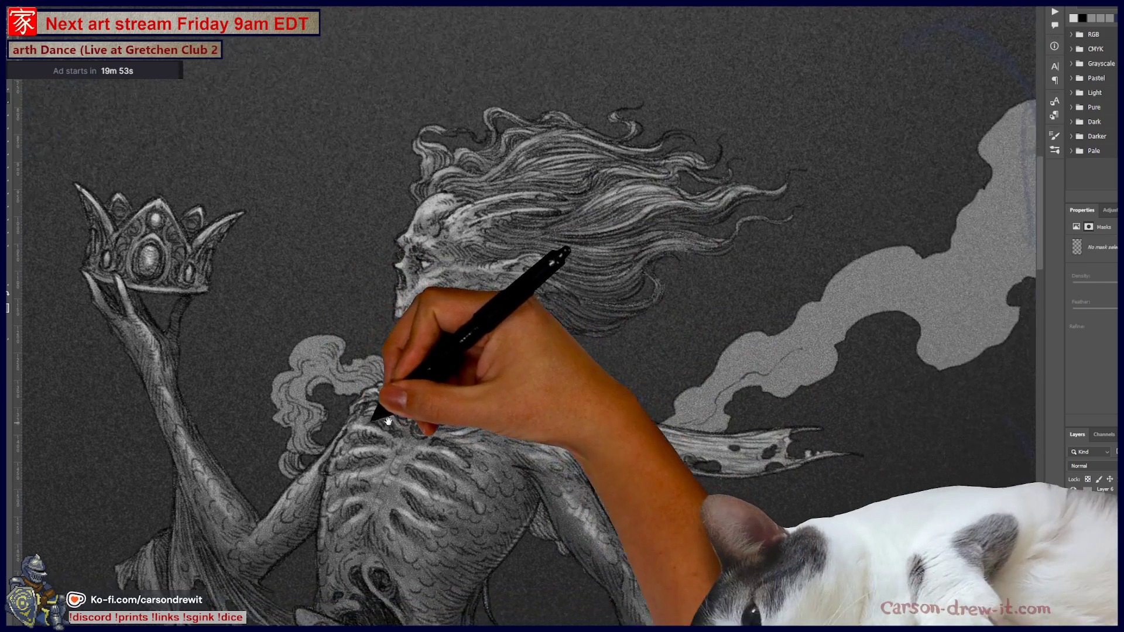
{"action": "left_click_drag", "start_coordinate": [501, 388], "coordinate": [536, 346]}
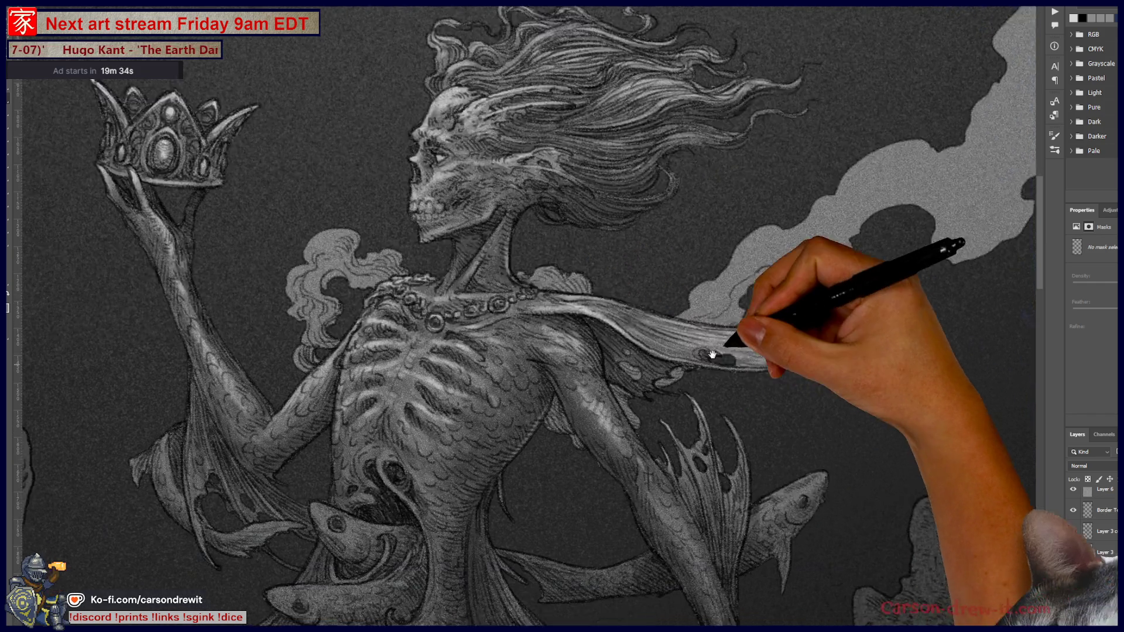
{"action": "left_click_drag", "start_coordinate": [590, 401], "coordinate": [713, 287]}
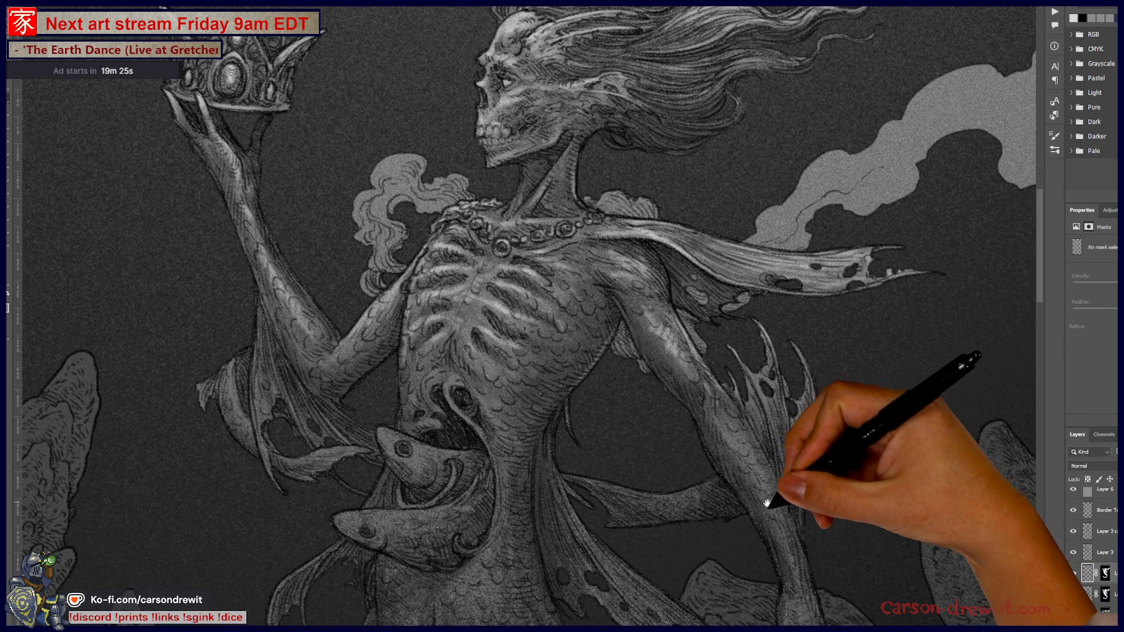
{"action": "key", "text": "ctrl+minus"}
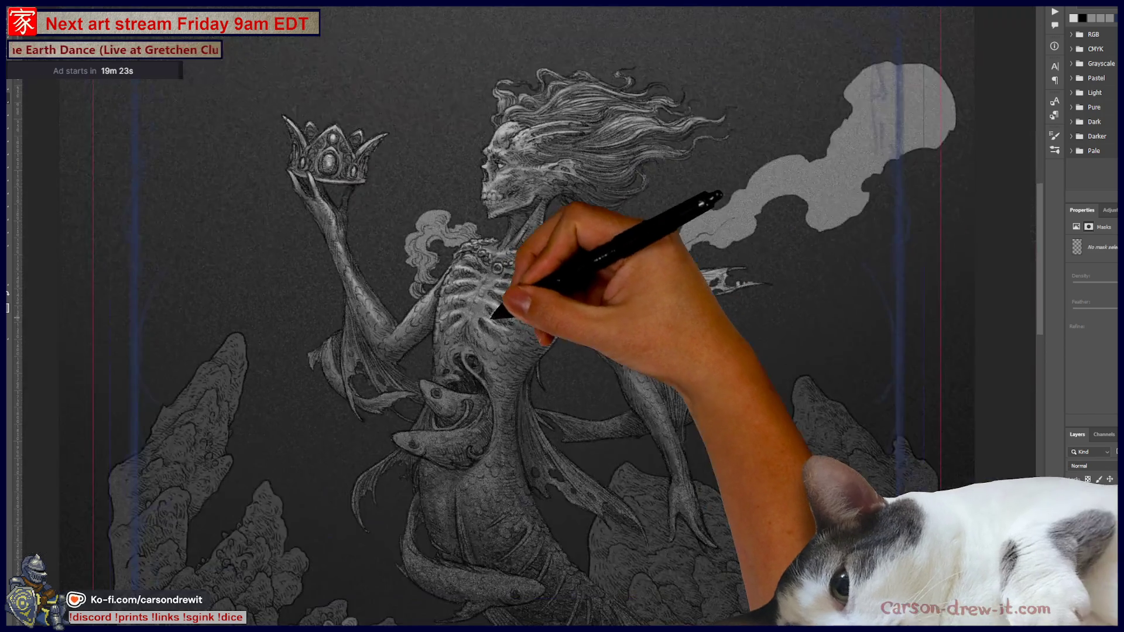
{"action": "key", "text": "ctrl+minus"}
{"action": "key", "text": "ctrl+minus"}
{"action": "left_click_drag", "start_coordinate": [522, 444], "coordinate": [690, 458]}
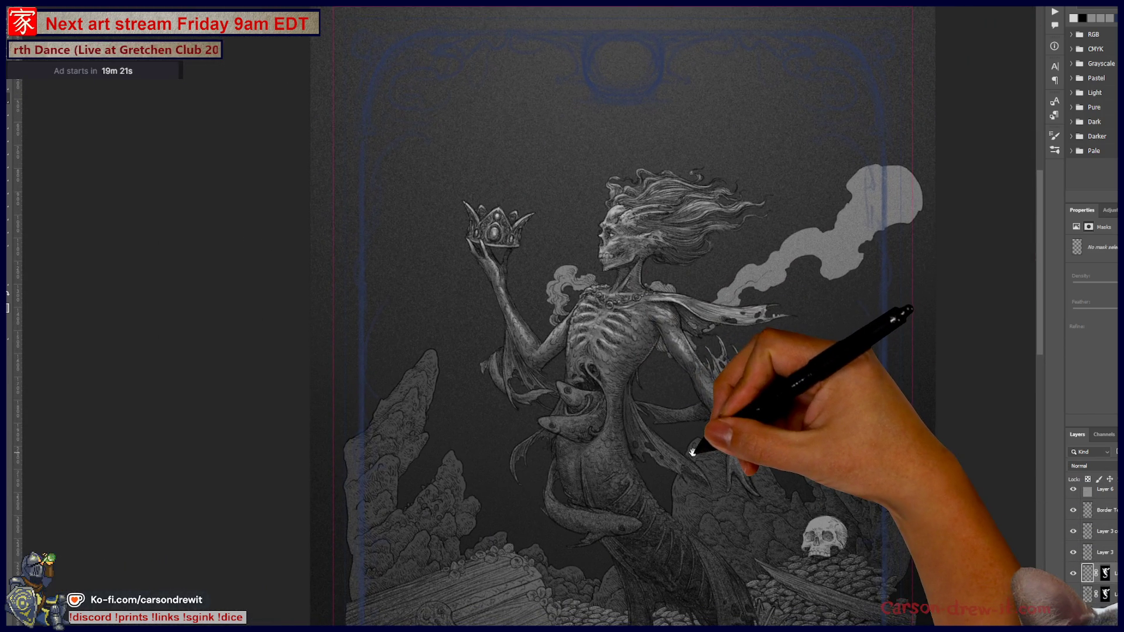
{"action": "key", "text": "ctrl+plus"}
{"action": "key", "text": "ctrl+plus"}
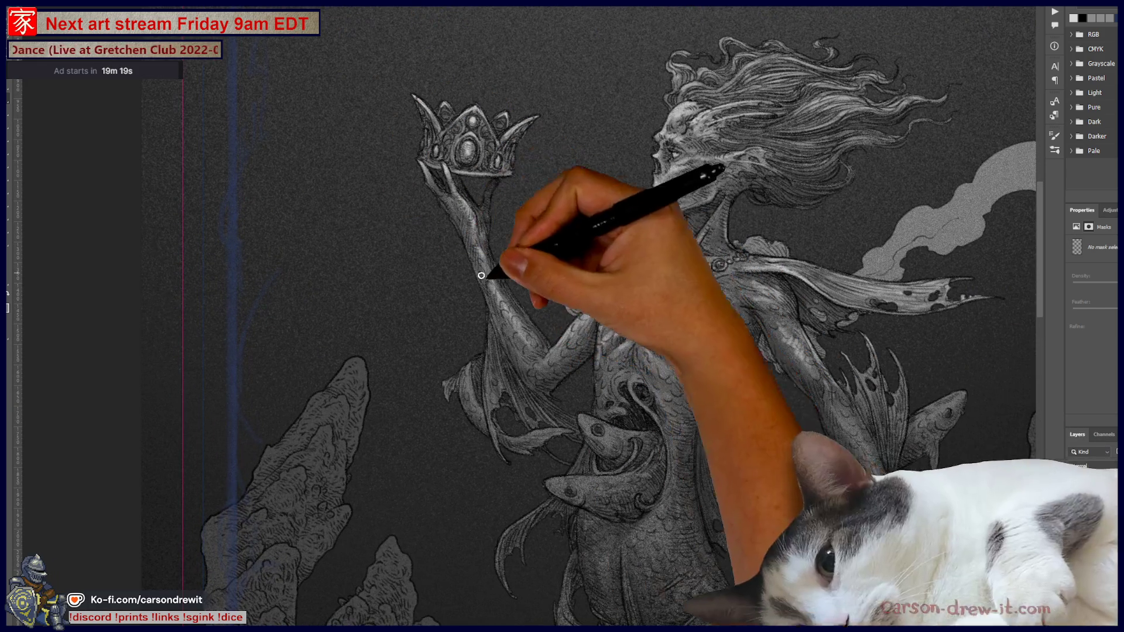
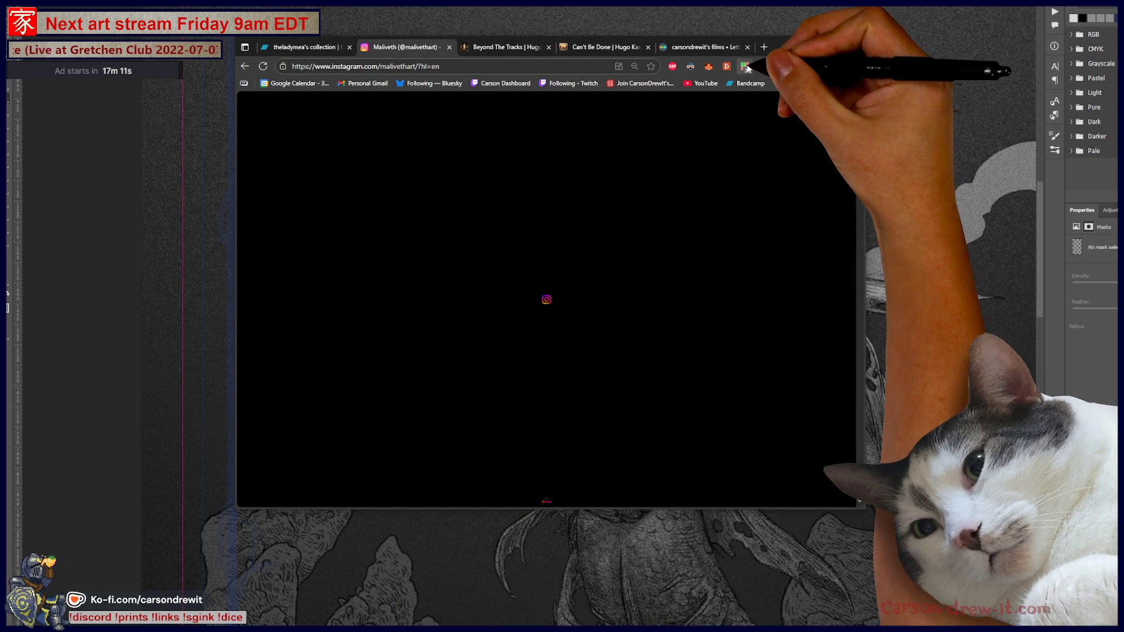
Allow the blocked Instagram content via uMatrix, open the first grid post and enlarge the window
{"action": "left_click", "coordinate": [745, 66]}
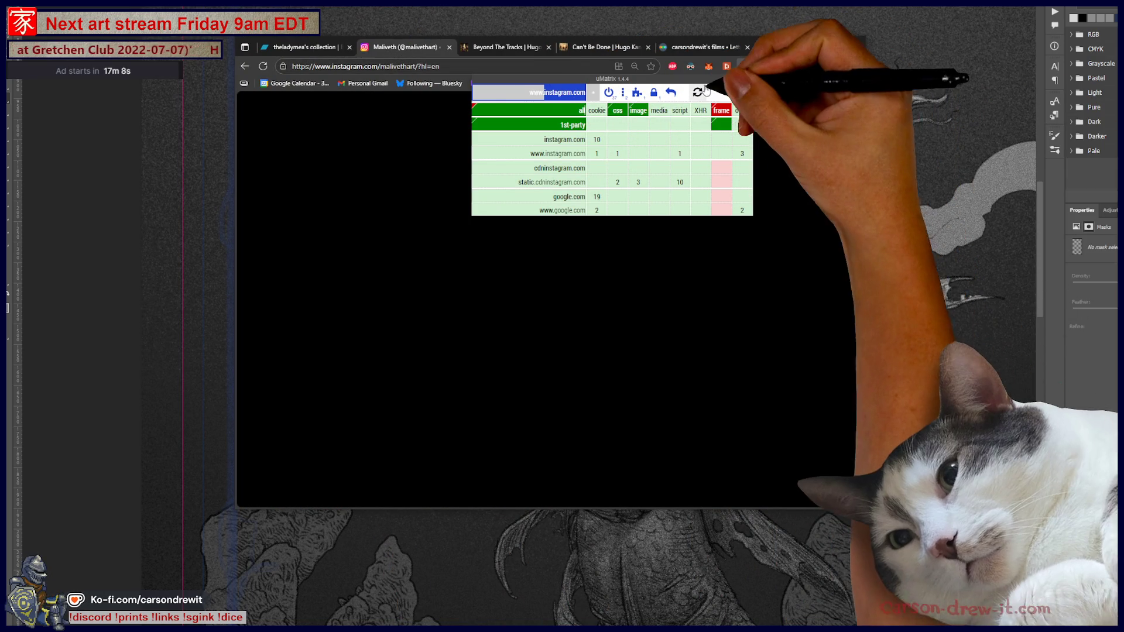
{"action": "left_click", "coordinate": [698, 92]}
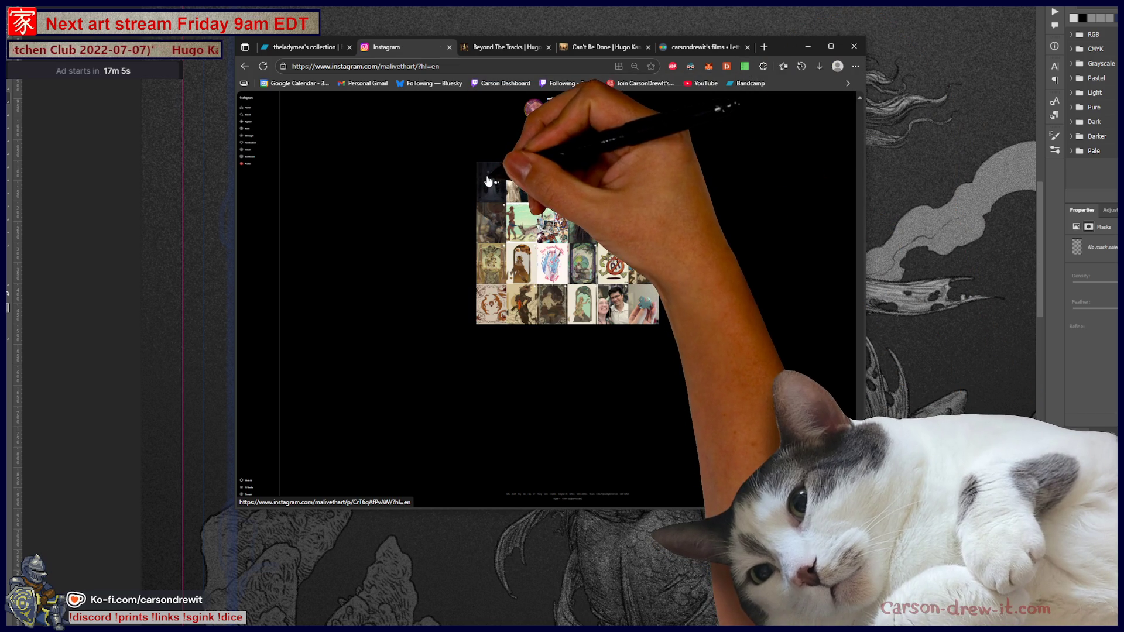
{"action": "left_click", "coordinate": [490, 182]}
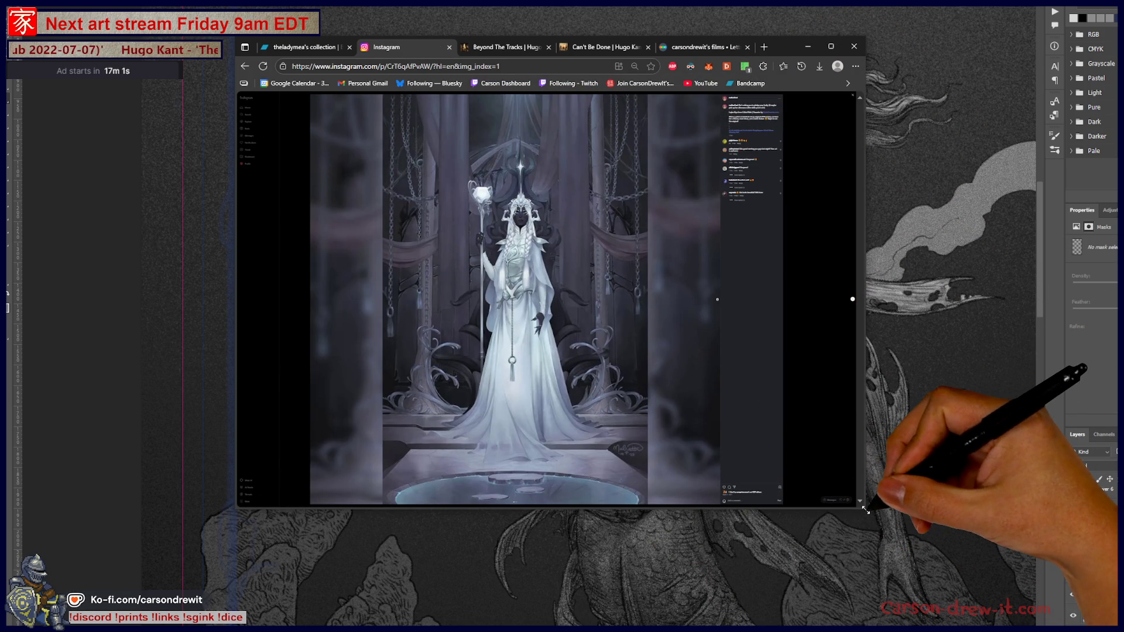
{"action": "left_click_drag", "start_coordinate": [865, 506], "coordinate": [975, 627]}
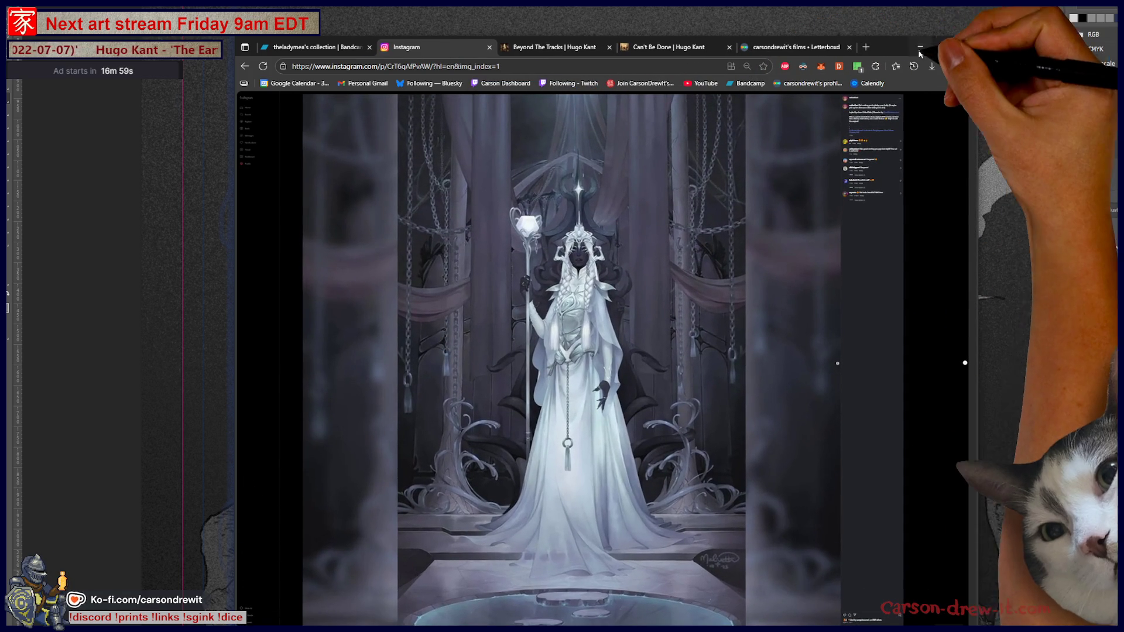
{"action": "double_click", "coordinate": [897, 41]}
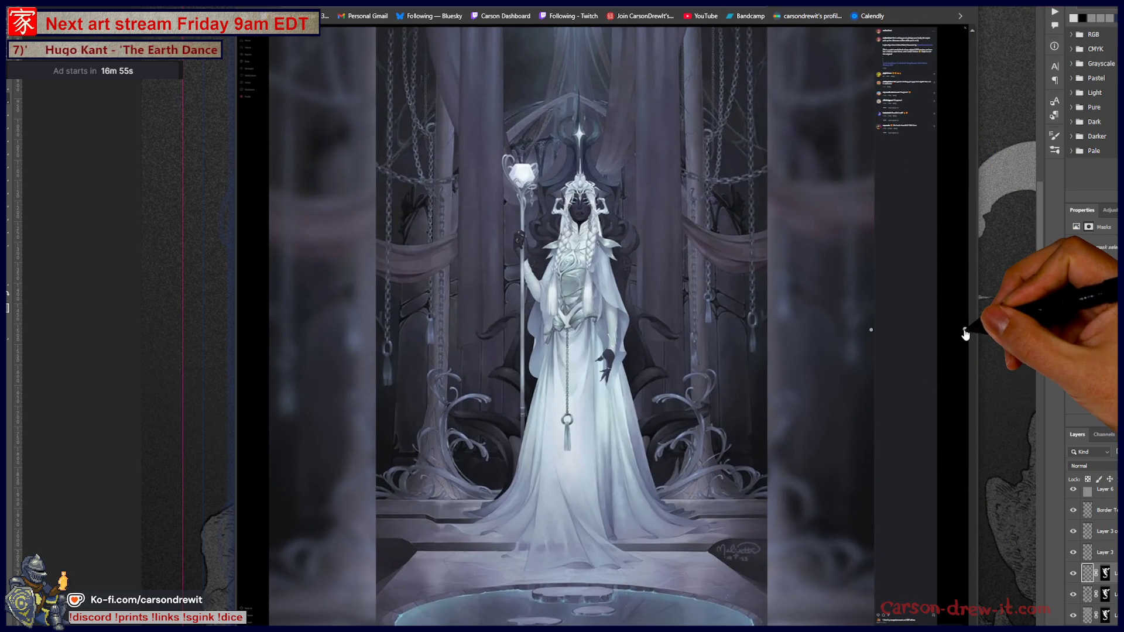
Step through the artist's posts one by one until the stained-glass seated swordsman piece appears
{"action": "key", "text": "Right"}
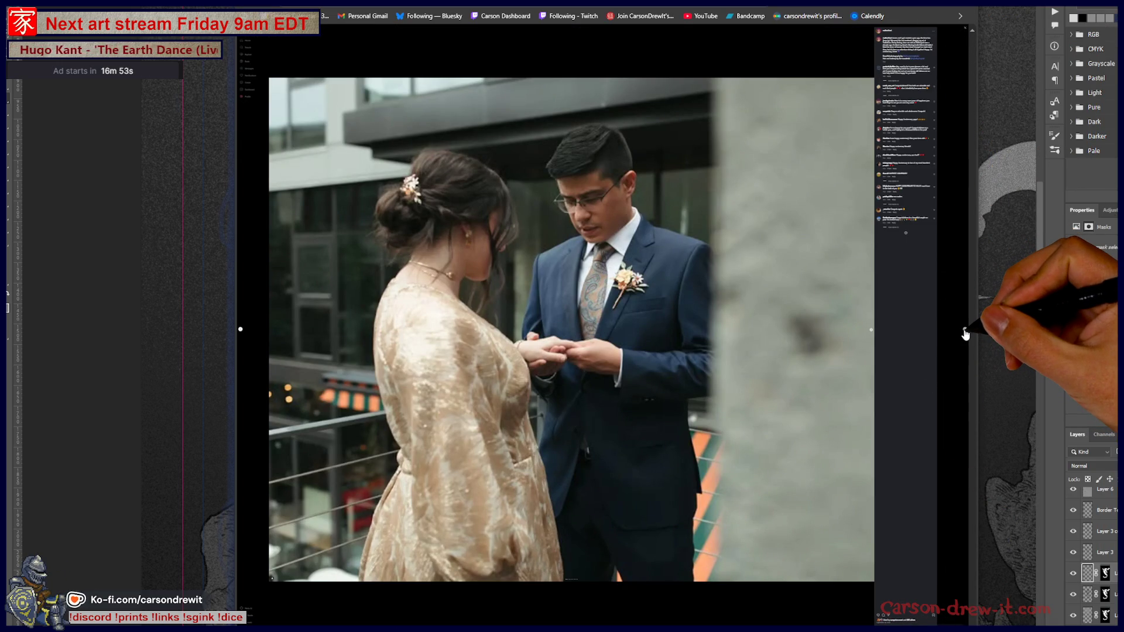
{"action": "key", "text": "Right"}
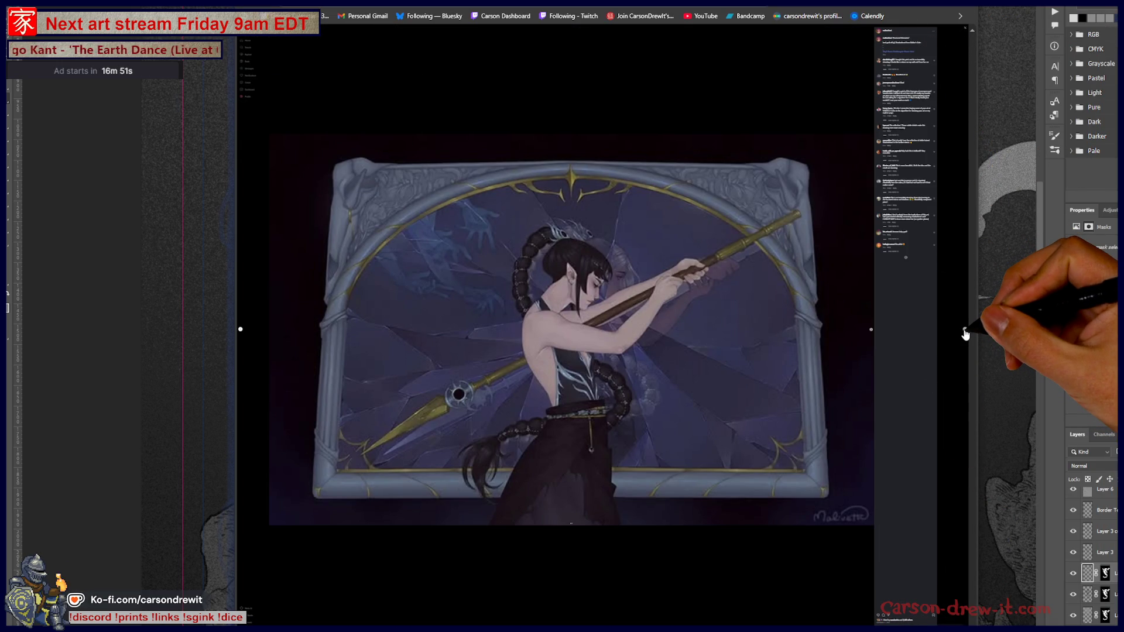
{"action": "key", "text": "Right"}
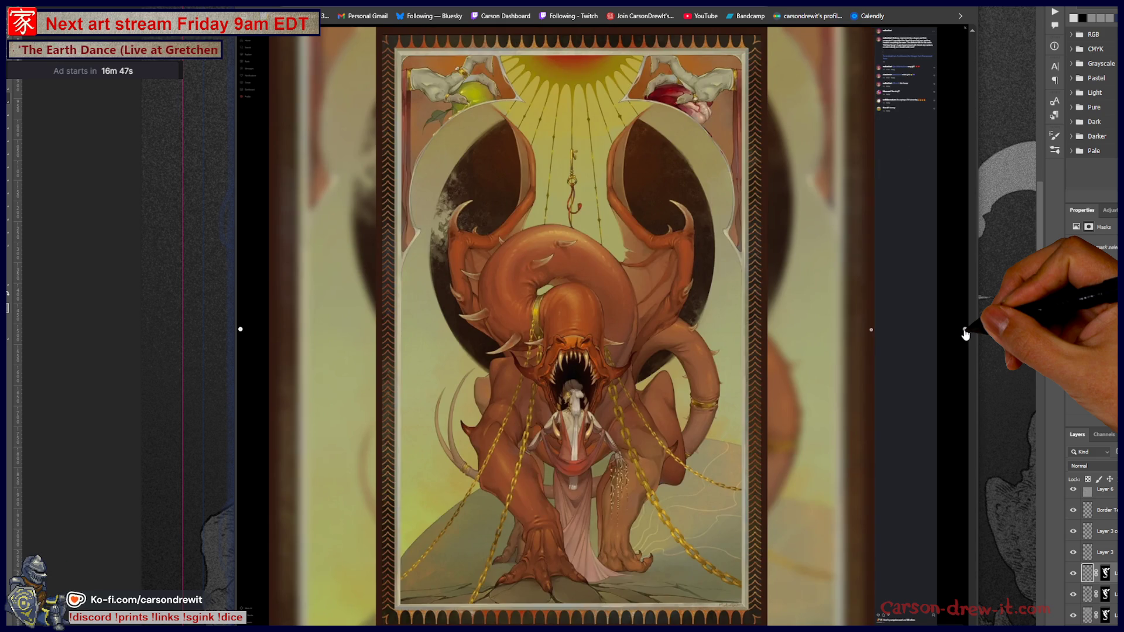
{"action": "key", "text": "Right"}
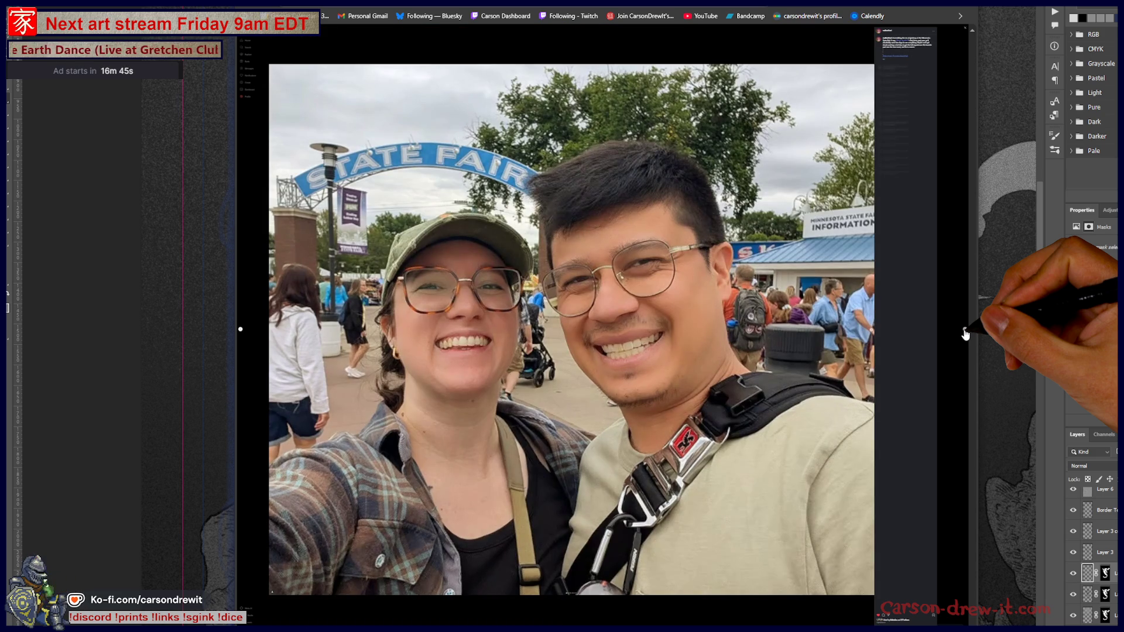
{"action": "key", "text": "Right"}
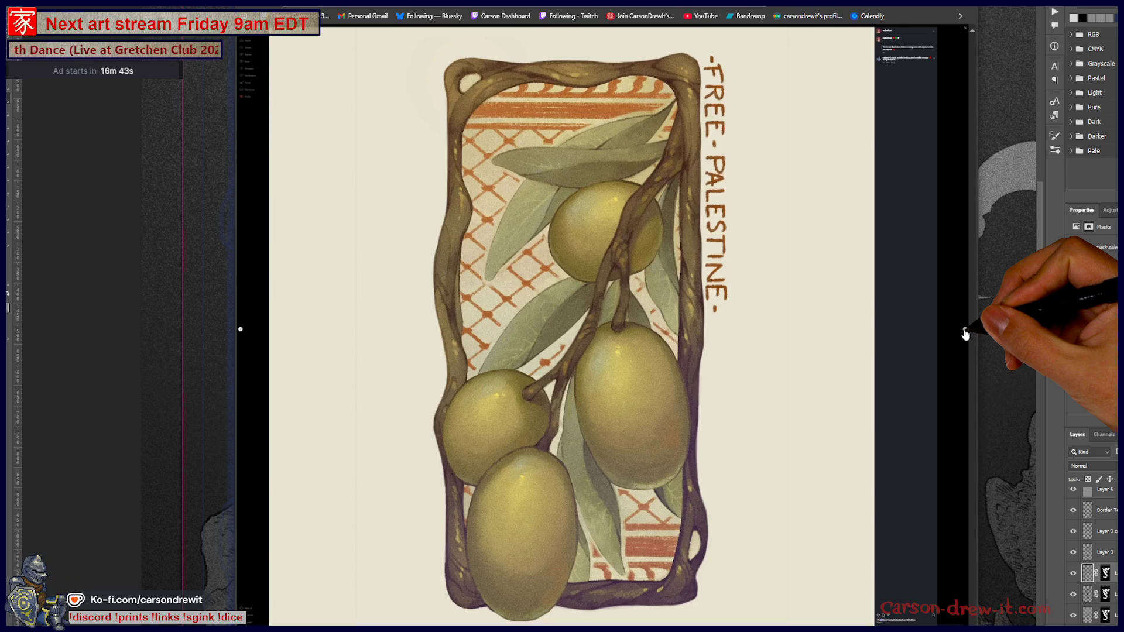
{"action": "key", "text": "Right"}
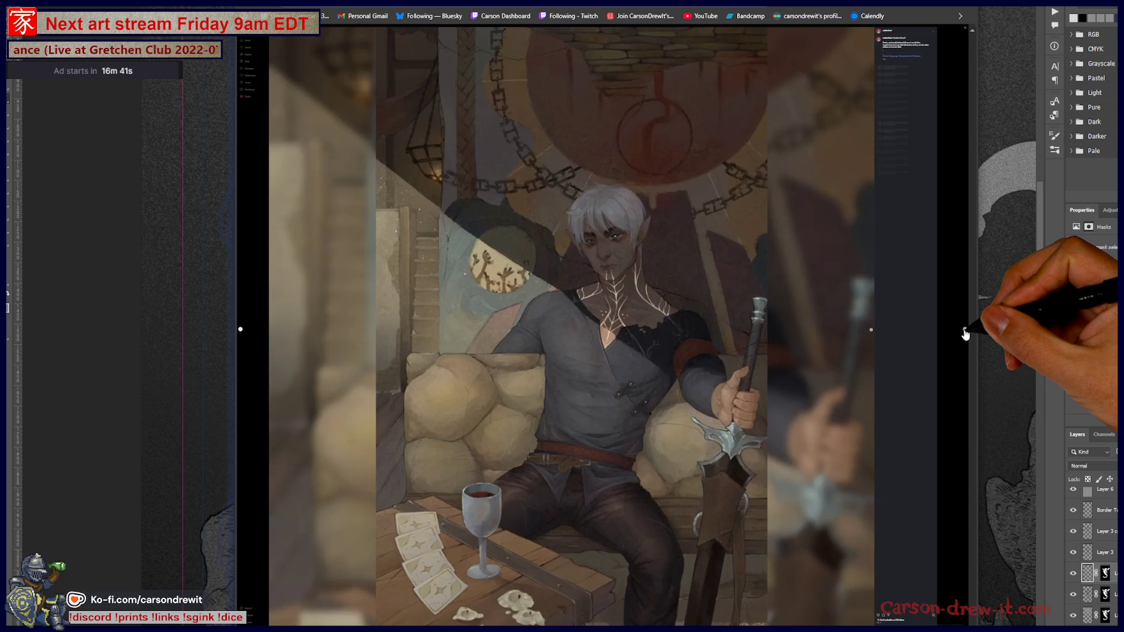
{"action": "key", "text": "Right"}
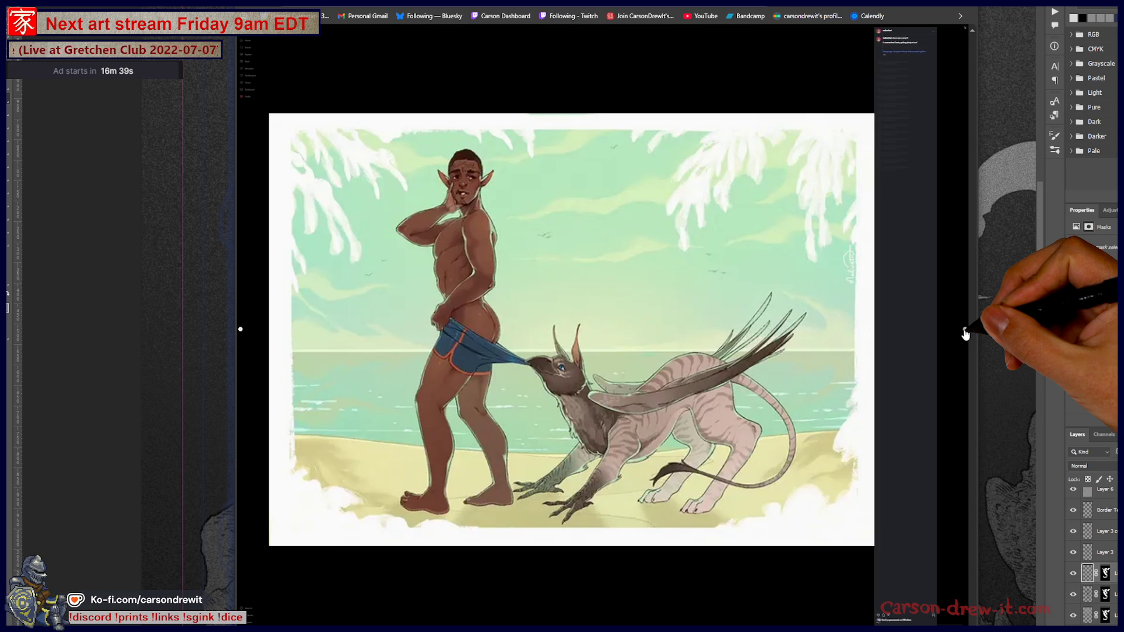
{"action": "key", "text": "Right"}
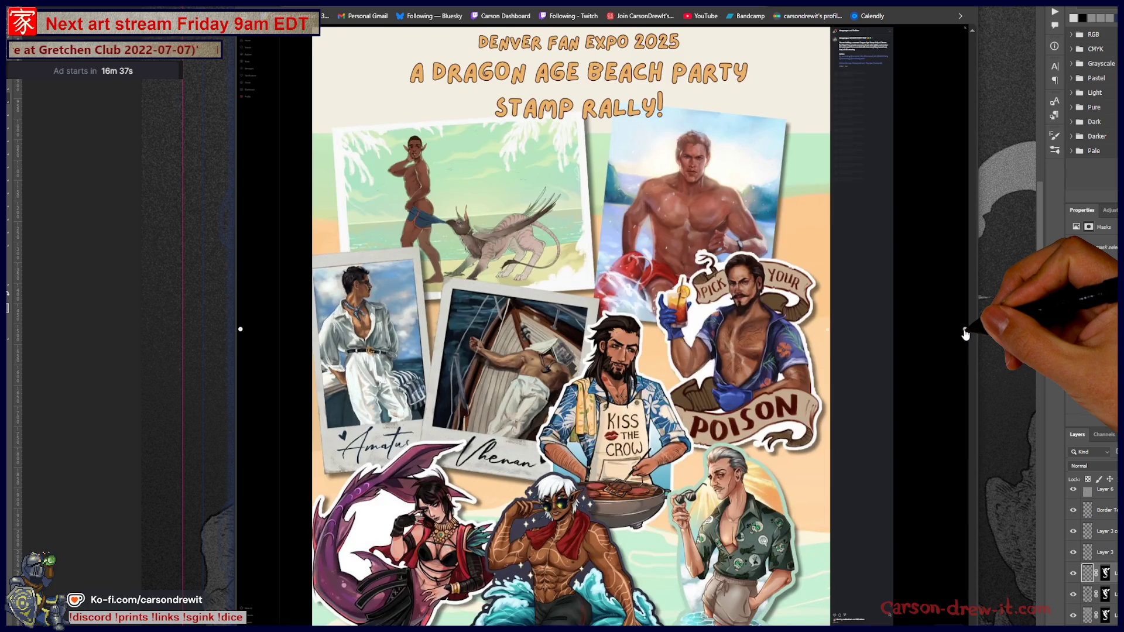
{"action": "key", "text": "Right"}
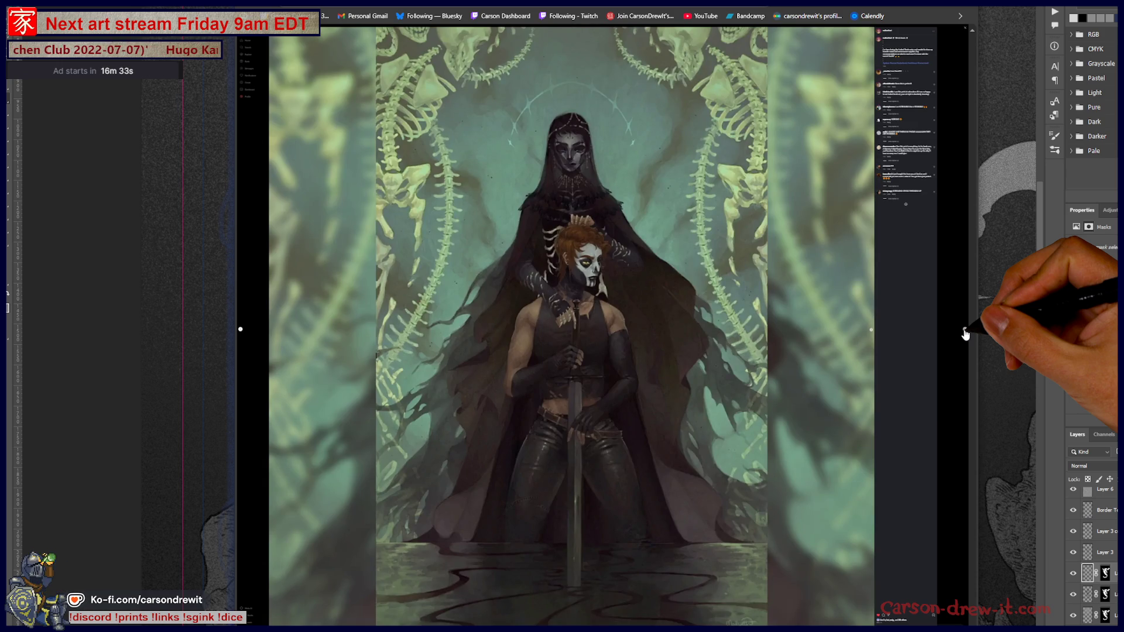
{"action": "key", "text": "Right"}
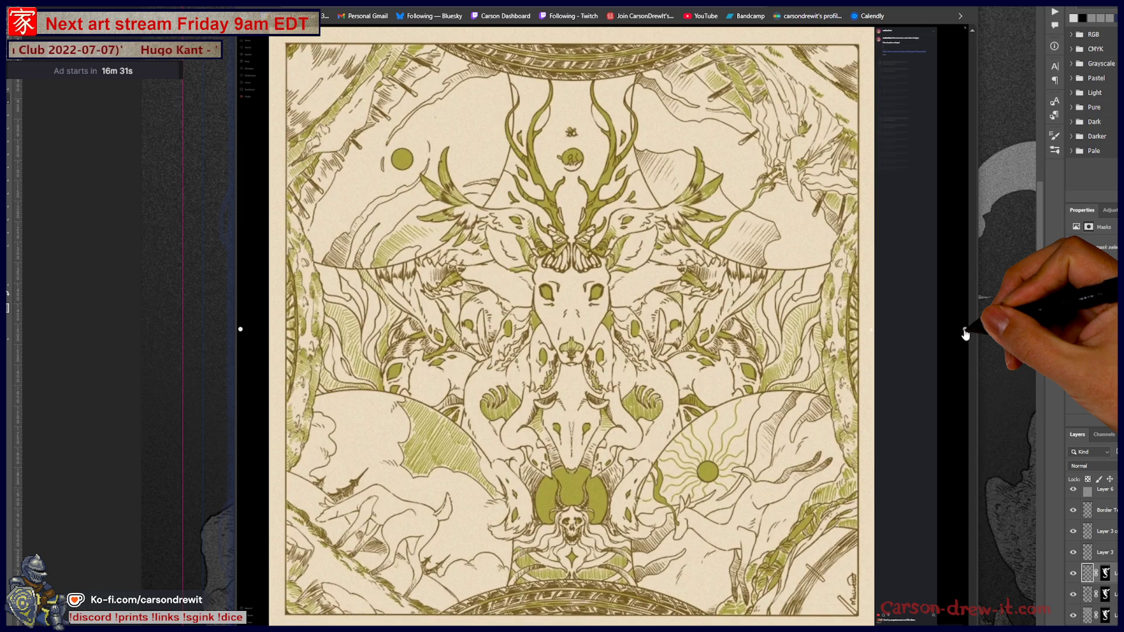
{"action": "key", "text": "Right"}
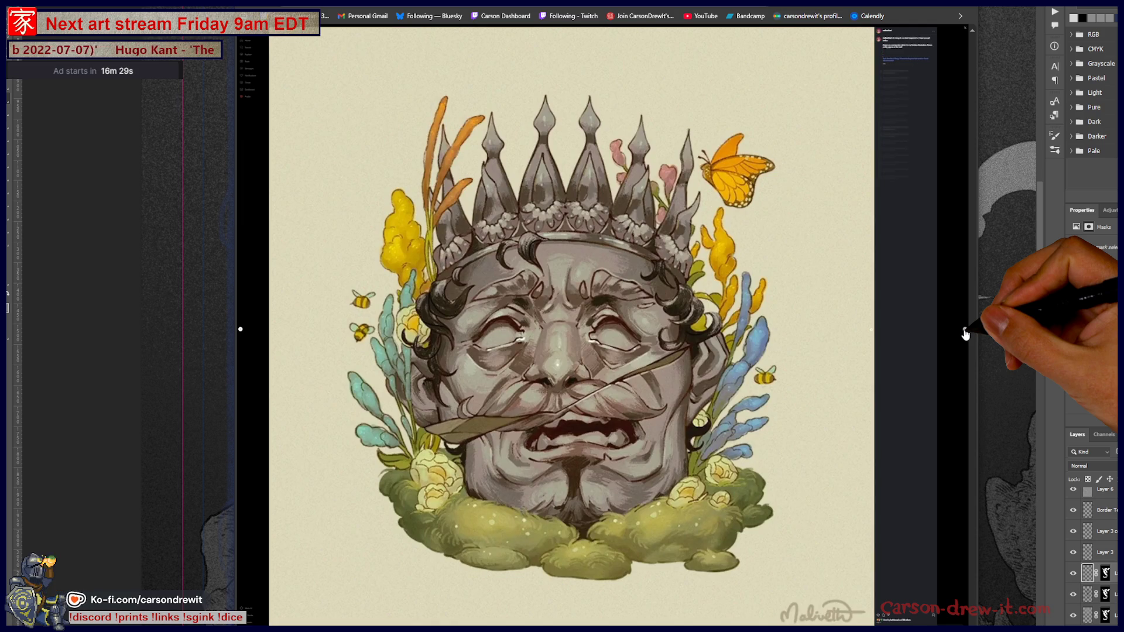
{"action": "key", "text": "Right"}
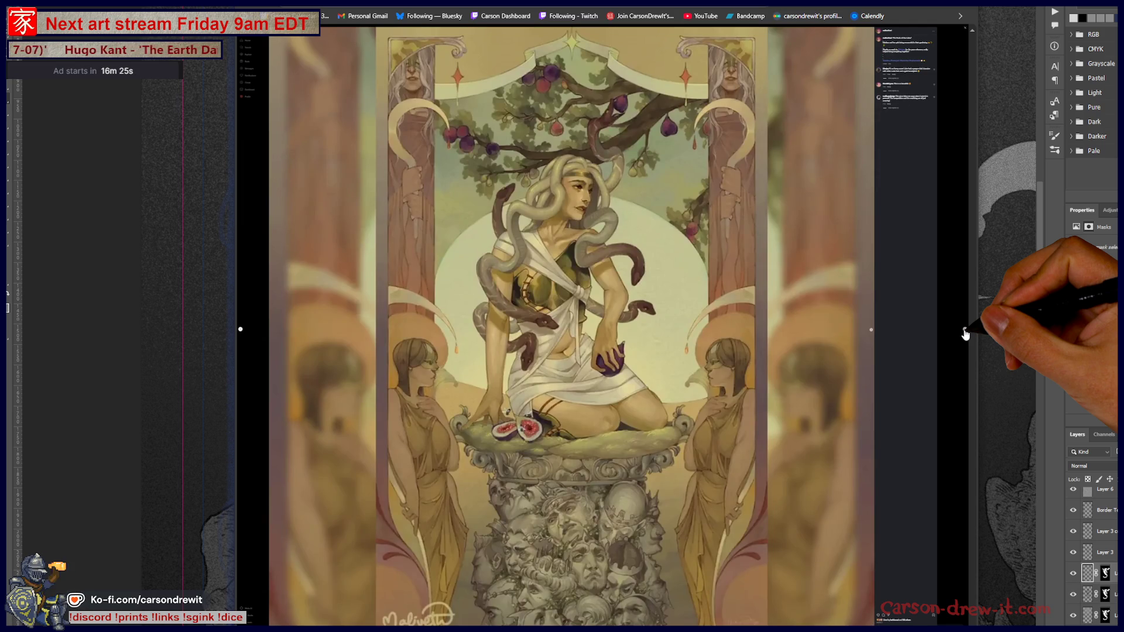
{"action": "key", "text": "Right"}
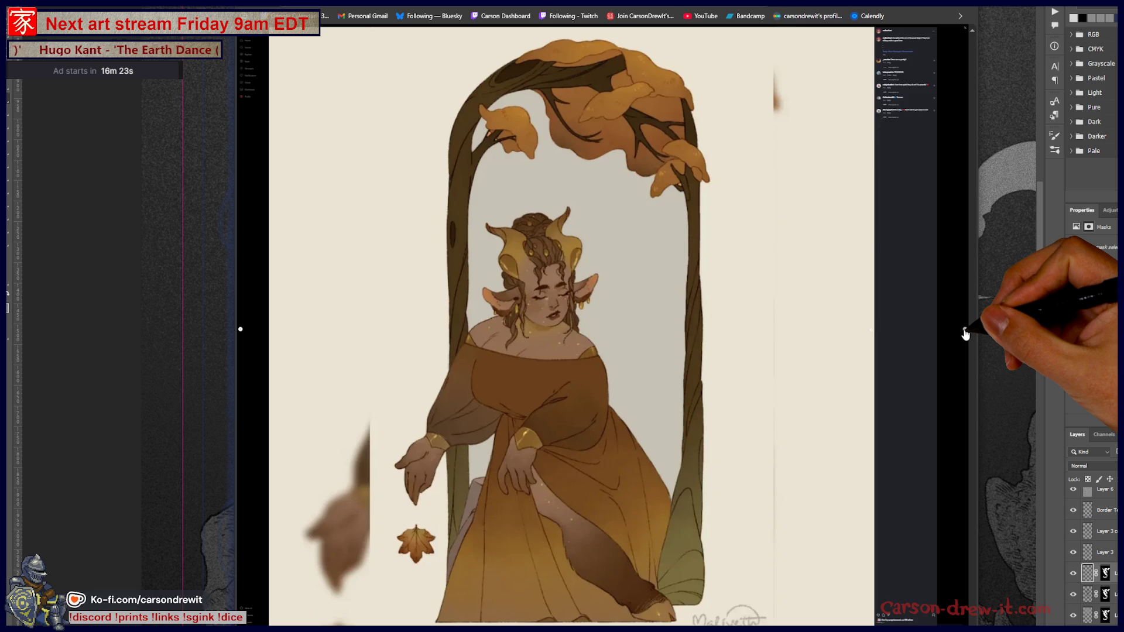
{"action": "key", "text": "Right"}
{"action": "key", "text": "Right"}
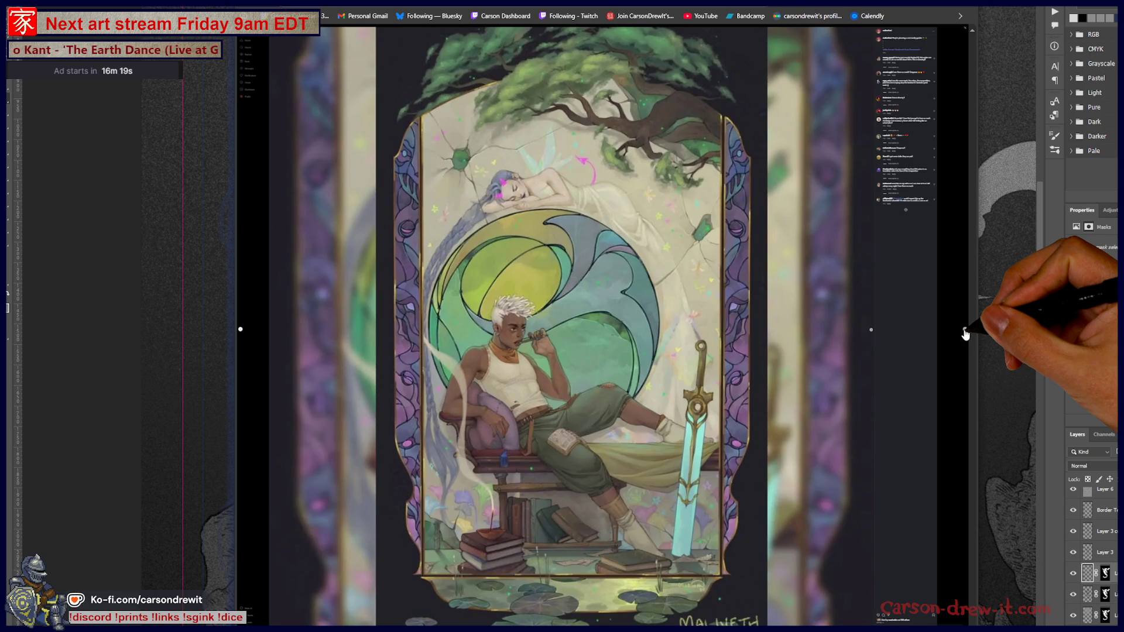
{"action": "key", "text": "Right"}
{"action": "key", "text": "Right"}
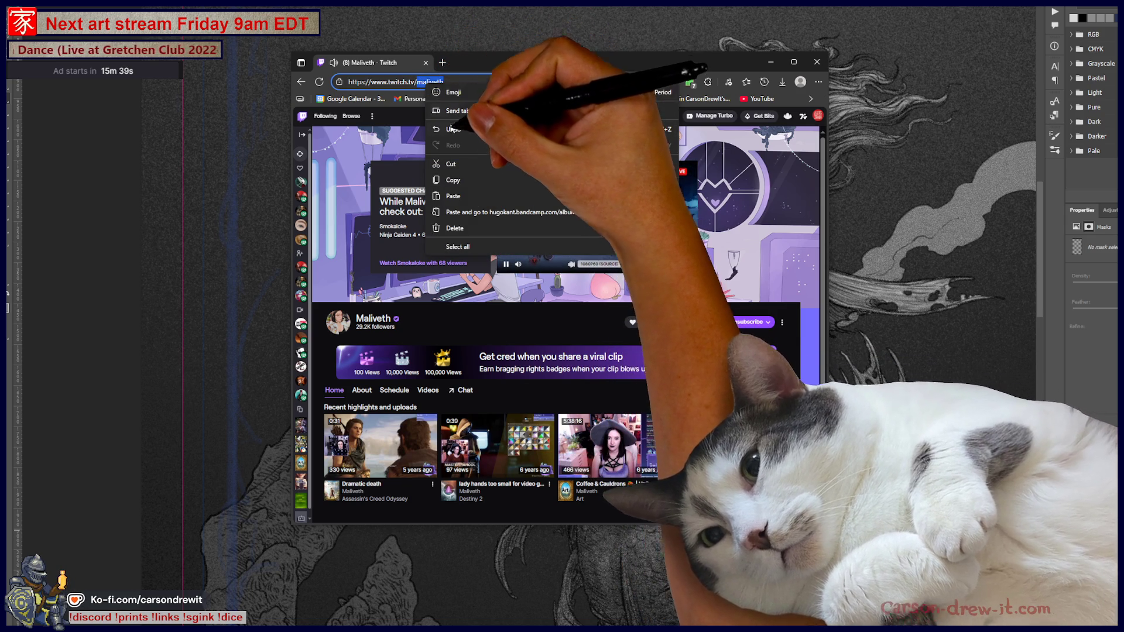
Copy the Twitch channel name from the address bar, deselect, and close the browser
{"action": "left_click", "coordinate": [460, 181]}
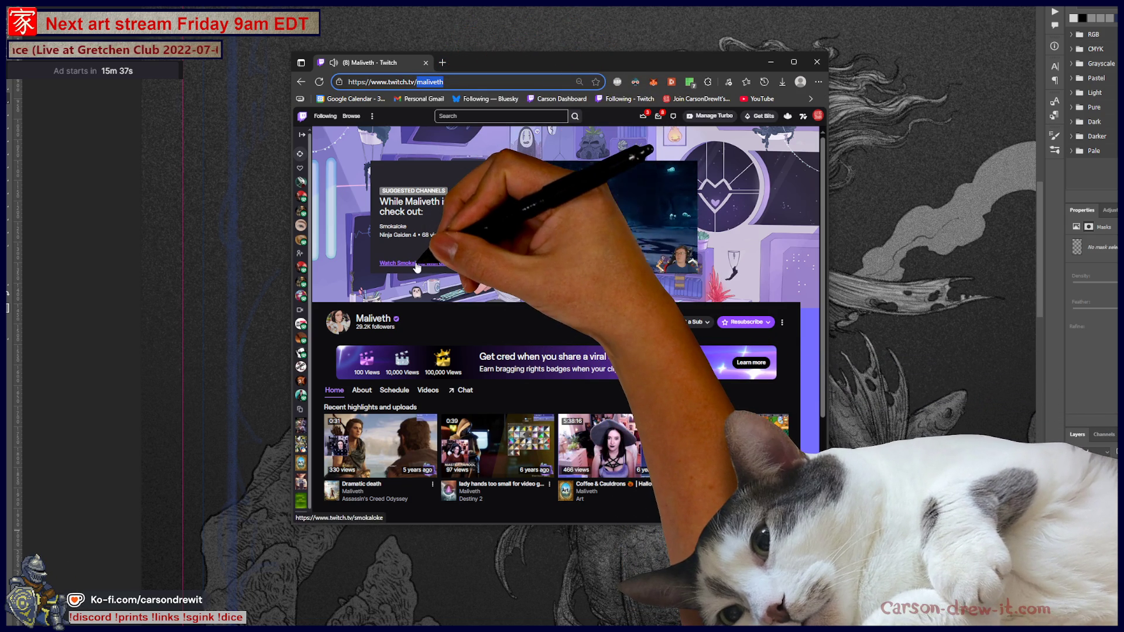
{"action": "left_click", "coordinate": [563, 257]}
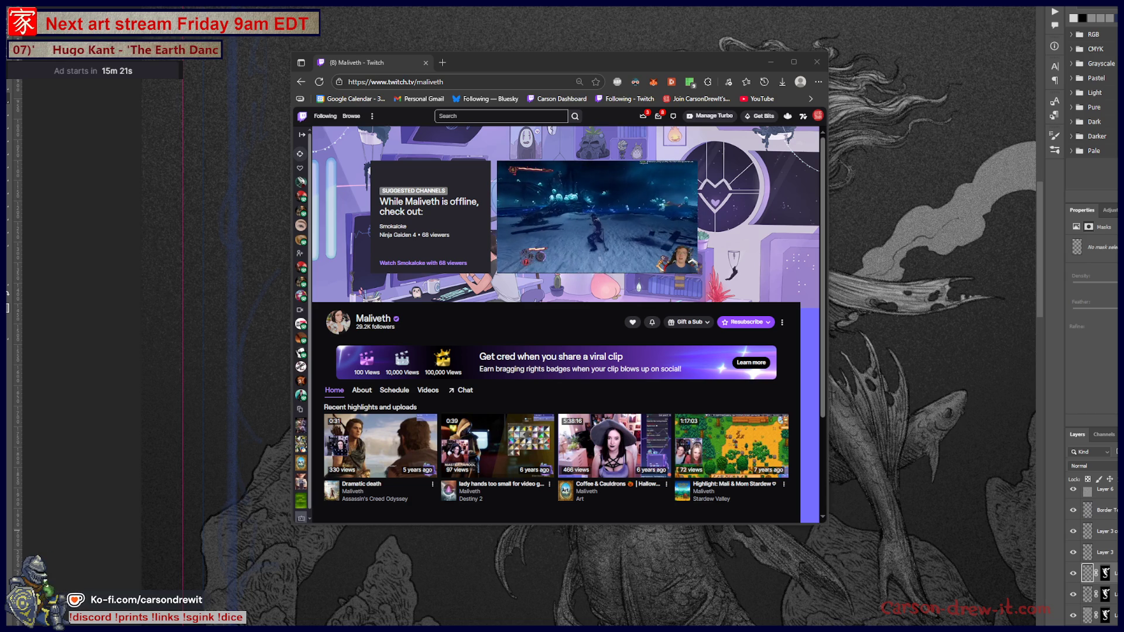
{"action": "left_click", "coordinate": [817, 62]}
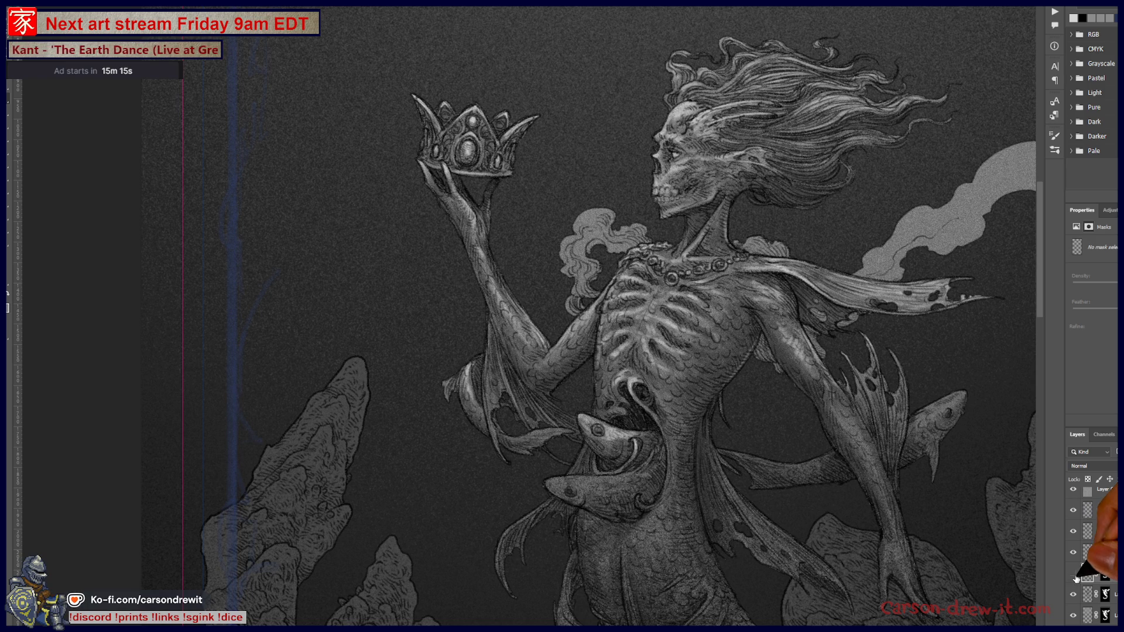
Frame the lower artwork and paint textured shading on the mermaid's torso, fins and waist sharks
{"action": "key", "text": "ctrl+minus"}
{"action": "key", "text": "ctrl+minus"}
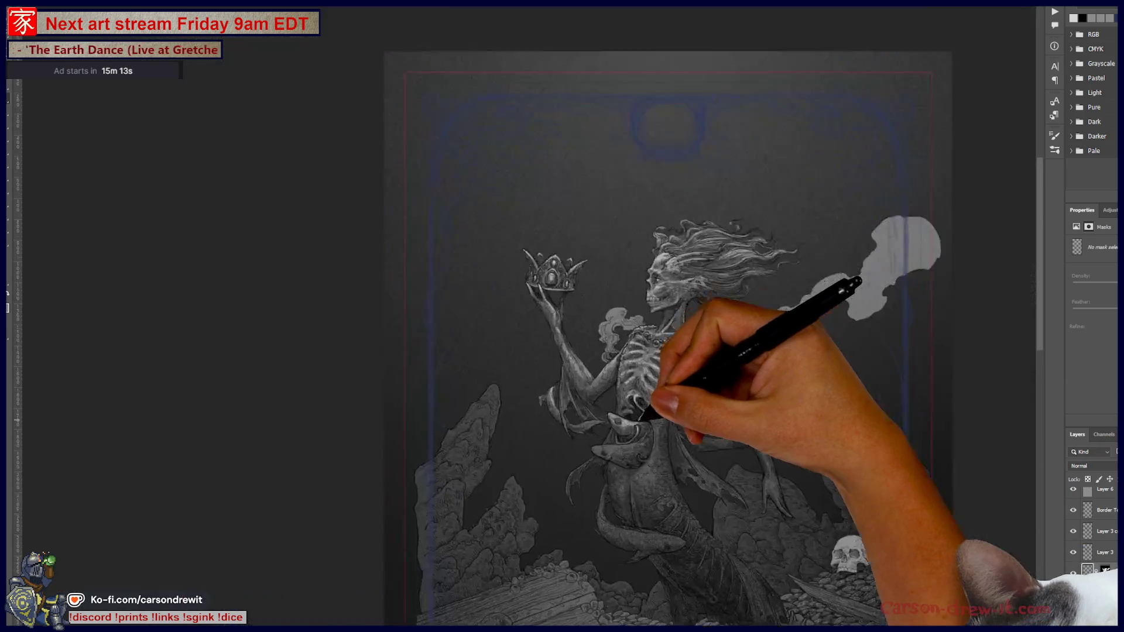
{"action": "left_click_drag", "start_coordinate": [646, 413], "coordinate": [545, 299]}
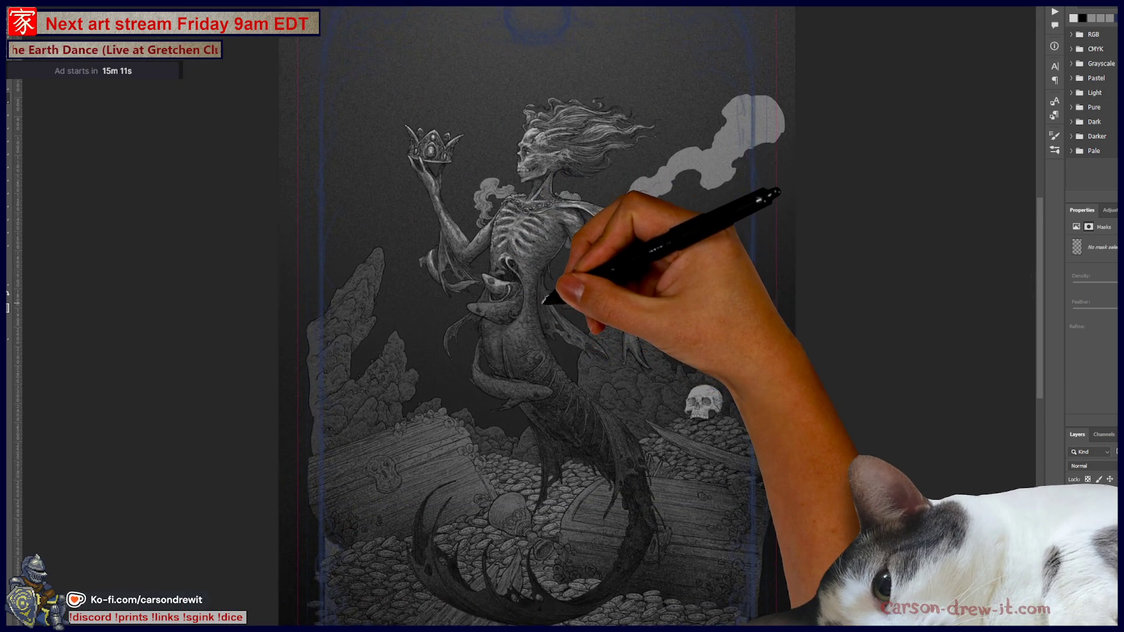
{"action": "key", "text": "ctrl+plus"}
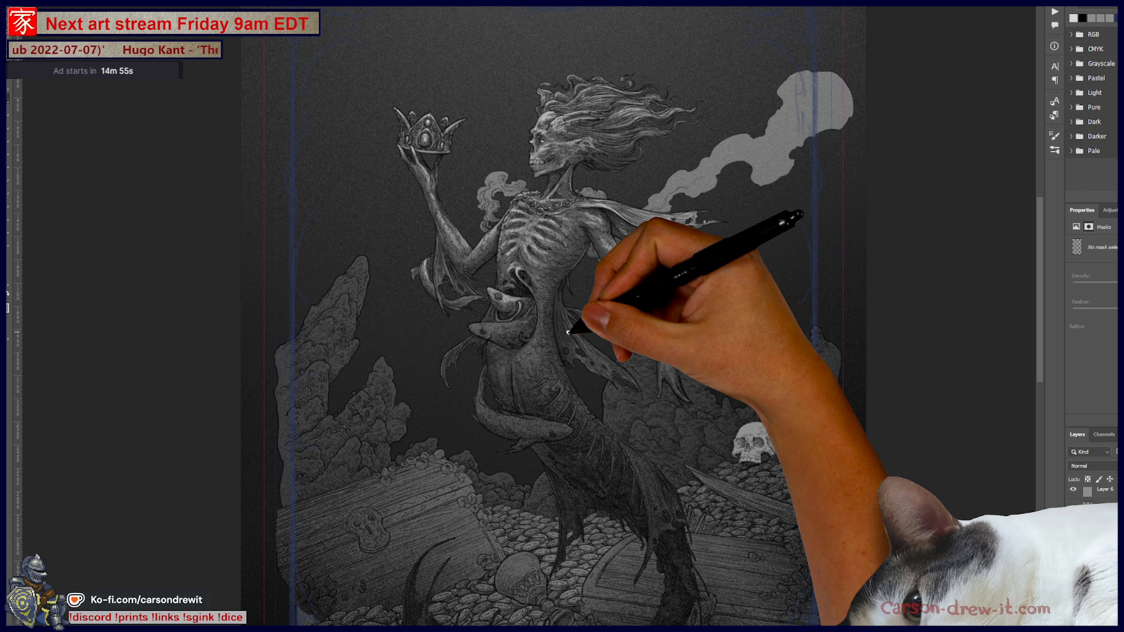
{"action": "scroll", "coordinate": [649, 289], "scroll_direction": "up", "scroll_amount": 3}
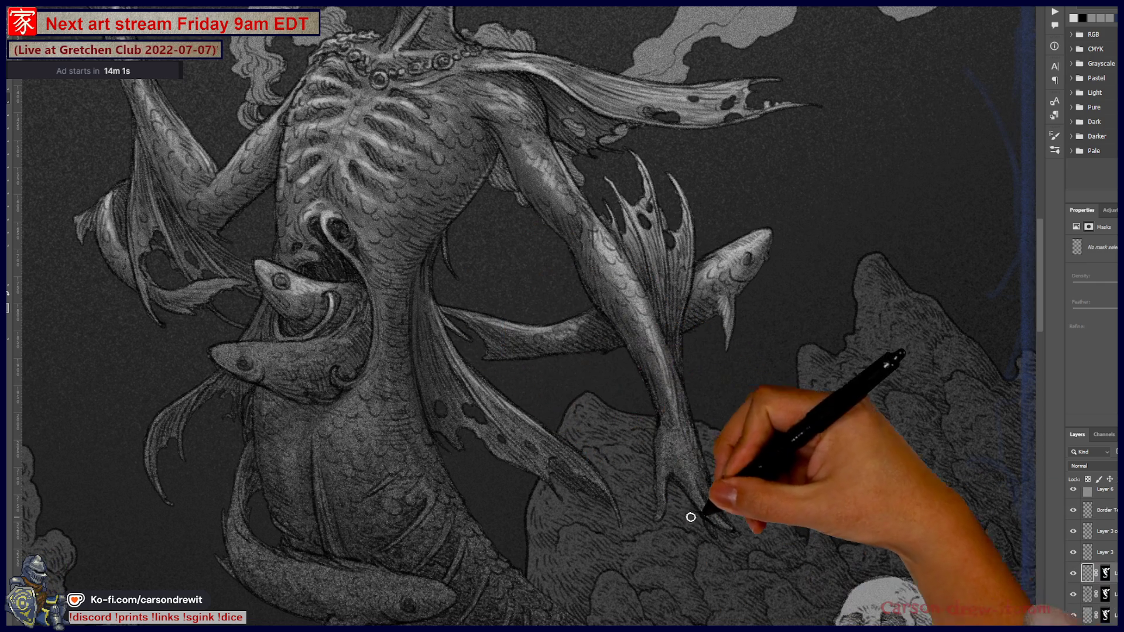
{"action": "key", "text": "ctrl"}
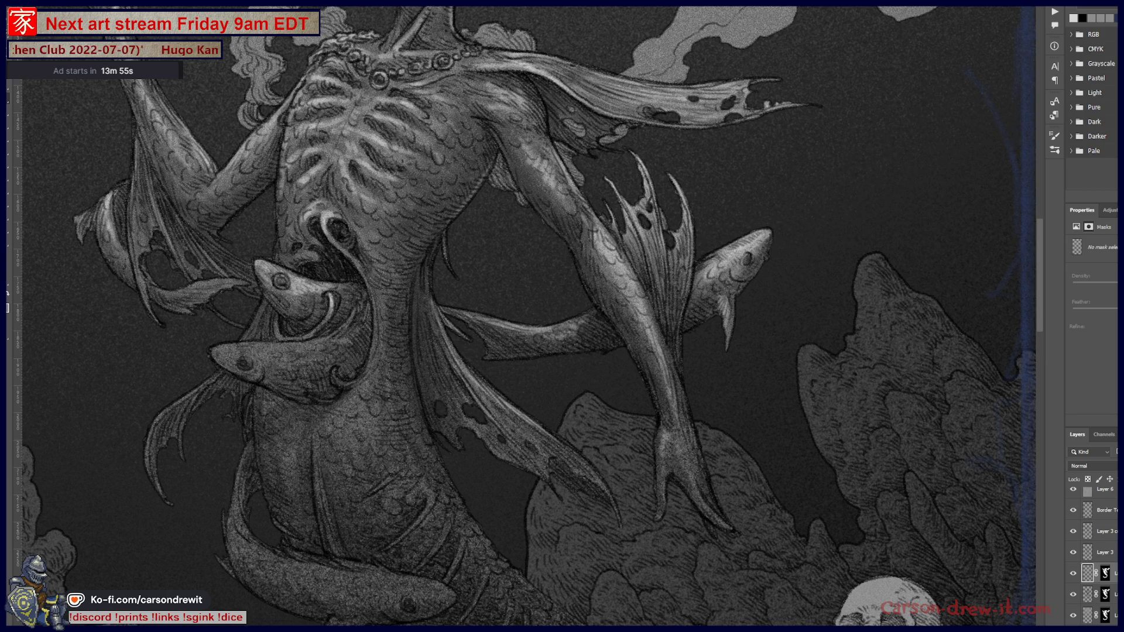
{"action": "key", "text": "ctrl+minus"}
{"action": "key", "text": "ctrl+minus"}
{"action": "key", "text": "ctrl+minus"}
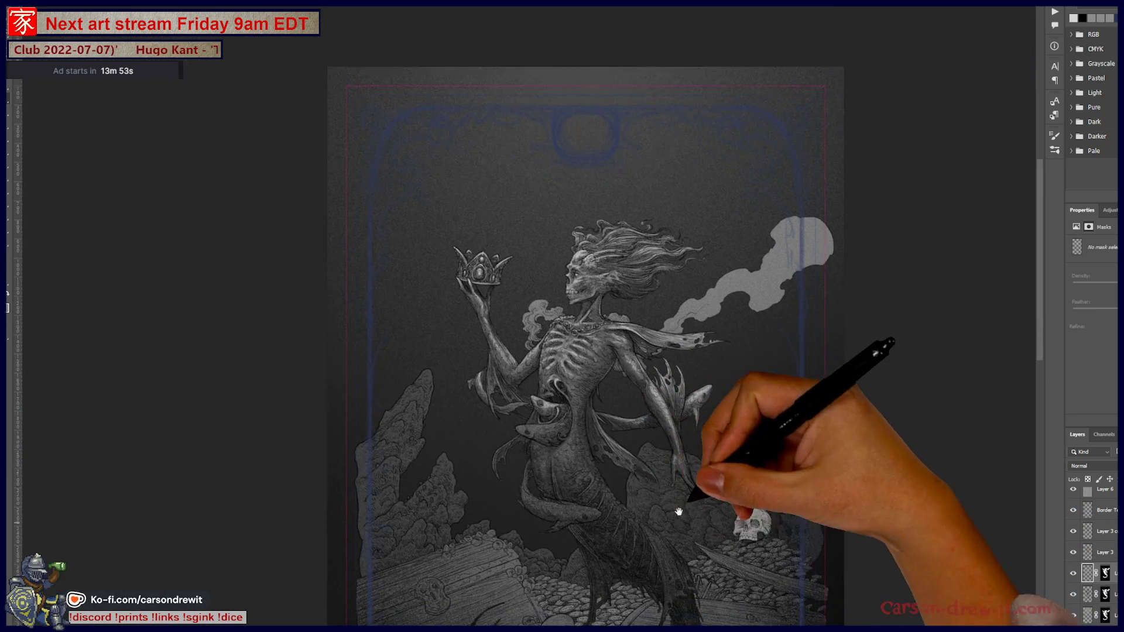
Zoom into the torso, pick its layer and paint highlights up toward the crown, head and hair
{"action": "left_click_drag", "start_coordinate": [678, 511], "coordinate": [703, 477]}
{"action": "key", "text": "ctrl+plus"}
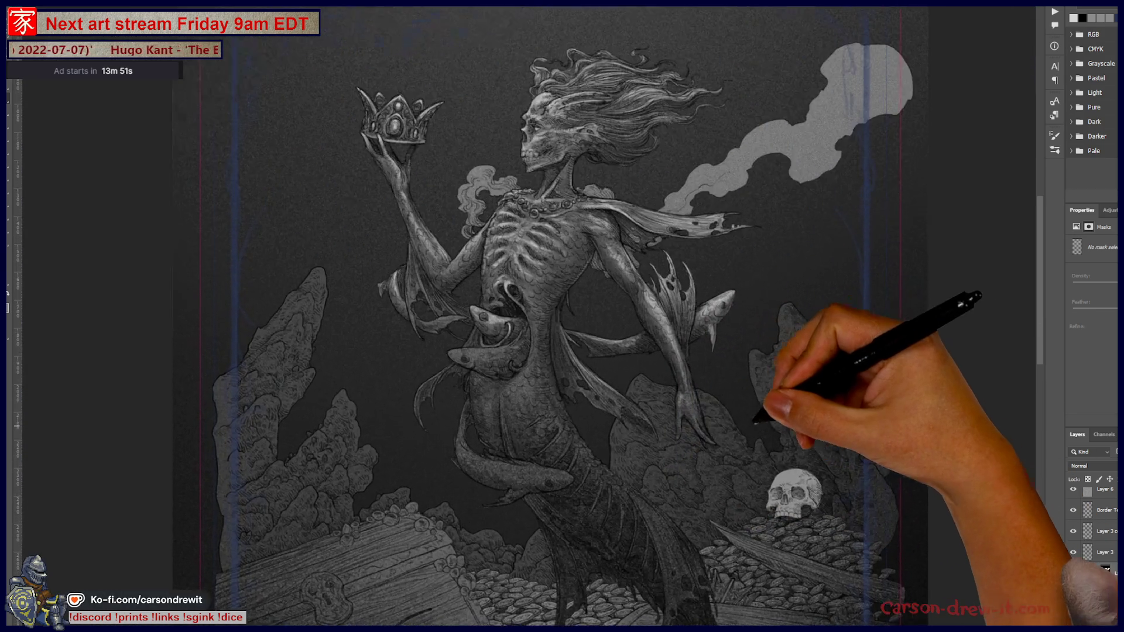
{"action": "key", "text": "ctrl+plus"}
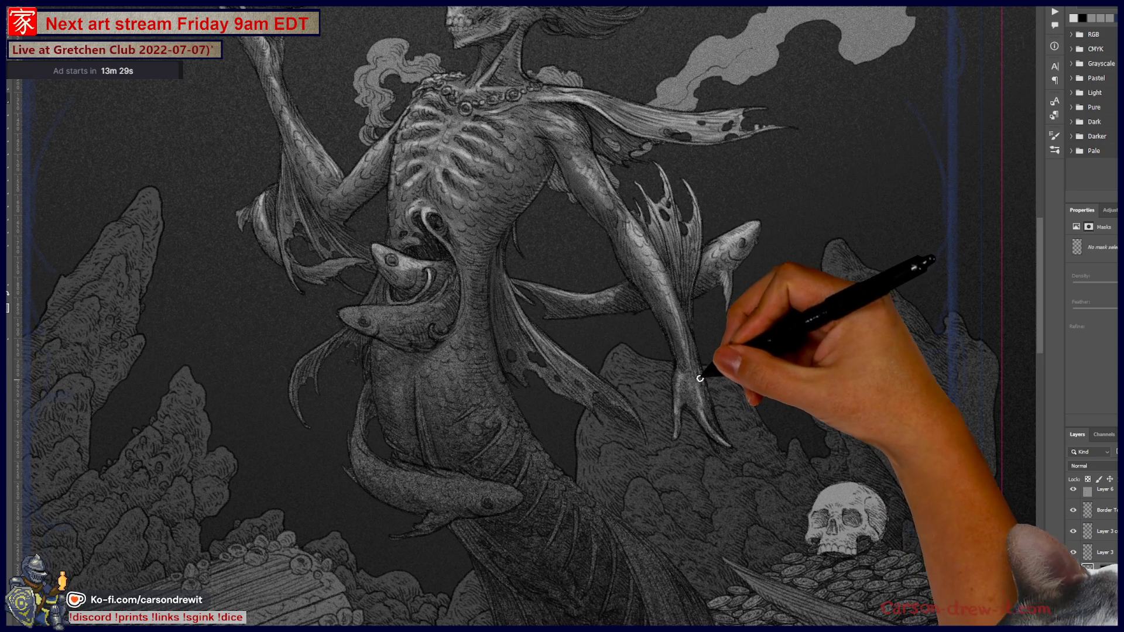
{"action": "left_click", "coordinate": [719, 431], "text": "ctrl"}
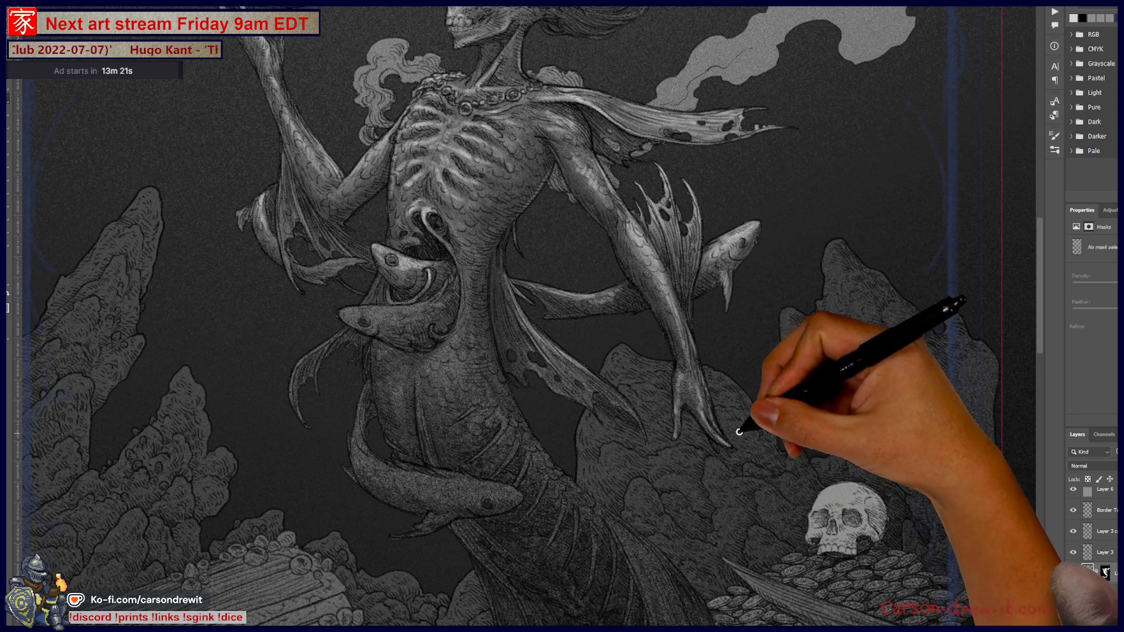
{"action": "key", "text": "ctrl+minus"}
{"action": "mouse_move", "coordinate": [815, 501]}
{"action": "left_mouse_down"}
{"action": "mouse_move", "coordinate": [876, 575]}
{"action": "mouse_move", "coordinate": [880, 543]}
{"action": "left_mouse_up"}
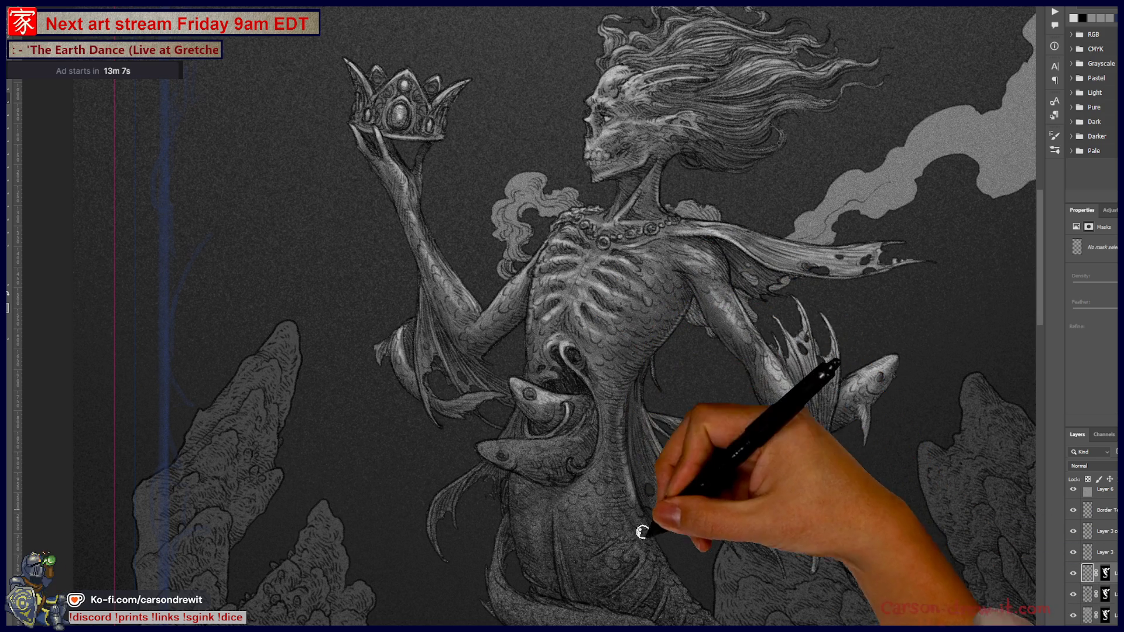
Refine highlights across the waist sharks, skull head and ribcage, then review the whole card
{"action": "left_click_drag", "start_coordinate": [698, 557], "coordinate": [786, 430]}
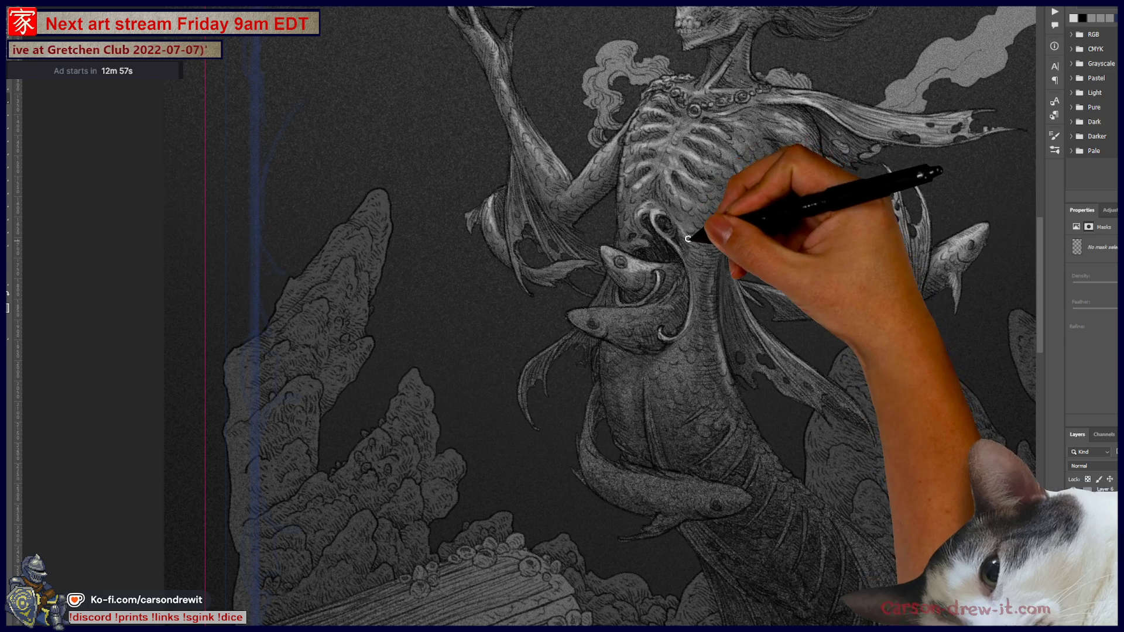
{"action": "left_click_drag", "start_coordinate": [742, 237], "coordinate": [725, 399]}
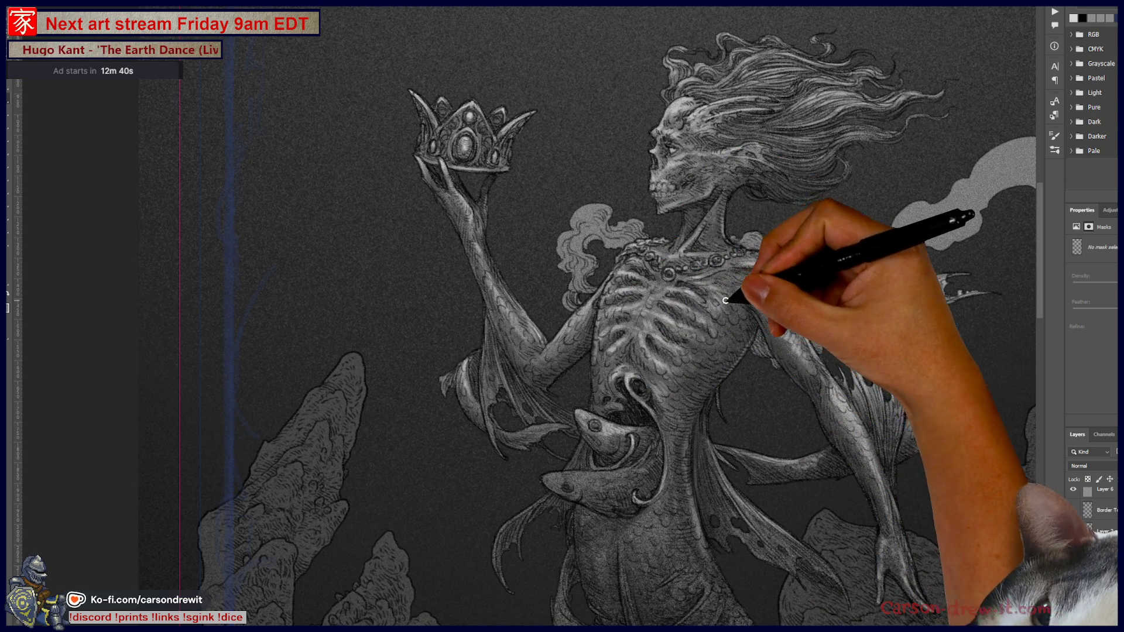
{"action": "left_click_drag", "start_coordinate": [615, 459], "coordinate": [629, 405]}
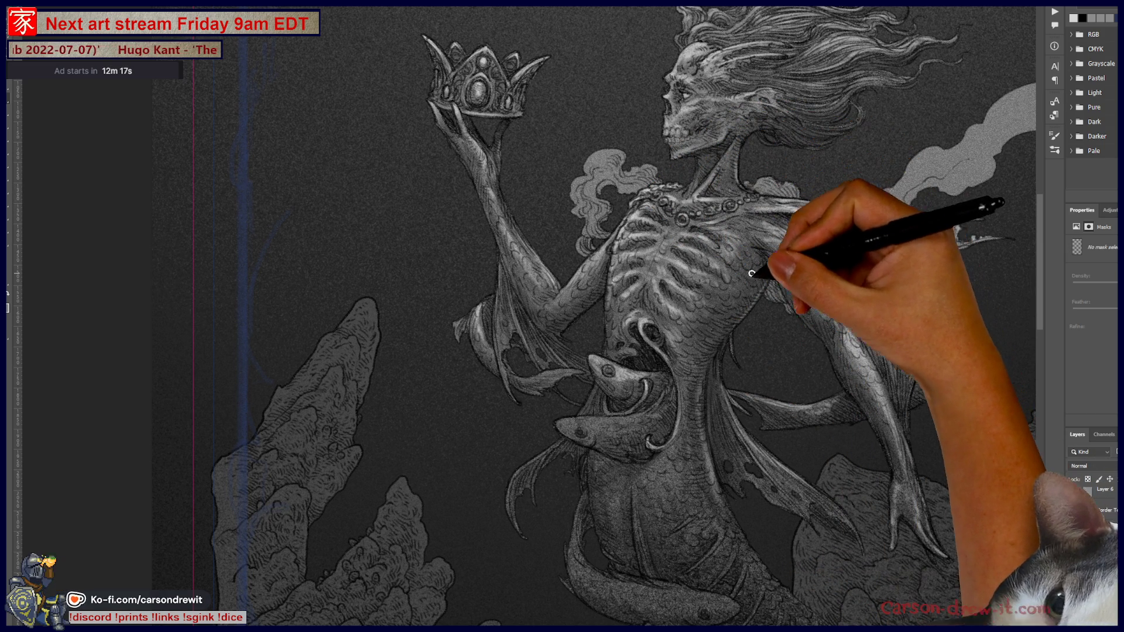
{"action": "left_click_drag", "start_coordinate": [764, 325], "coordinate": [771, 352]}
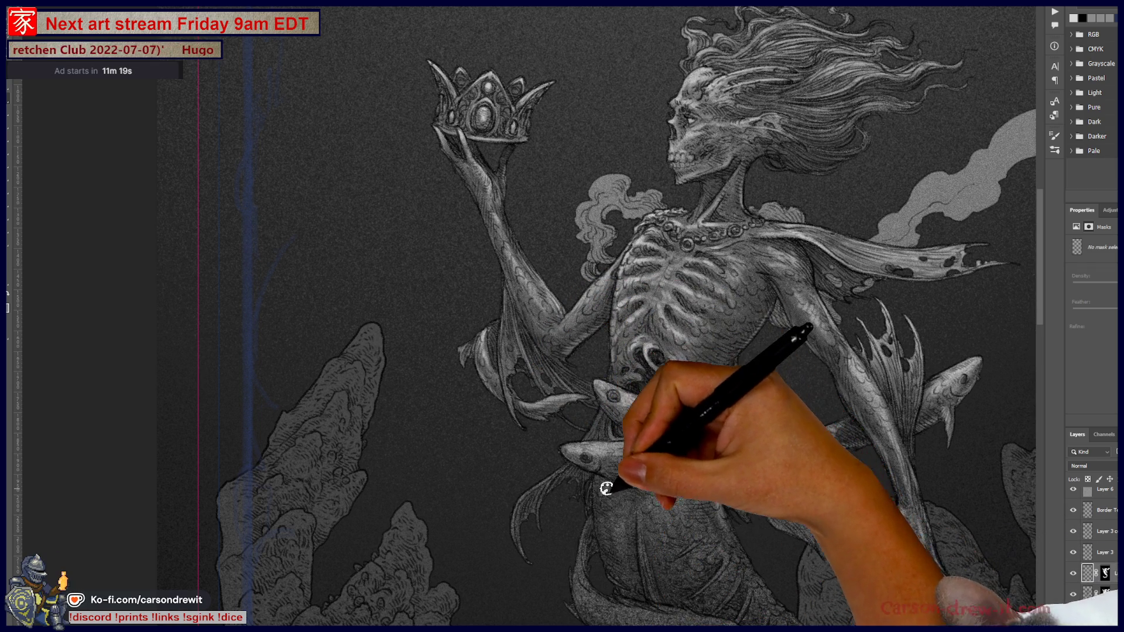
{"action": "left_click_drag", "start_coordinate": [633, 518], "coordinate": [531, 449]}
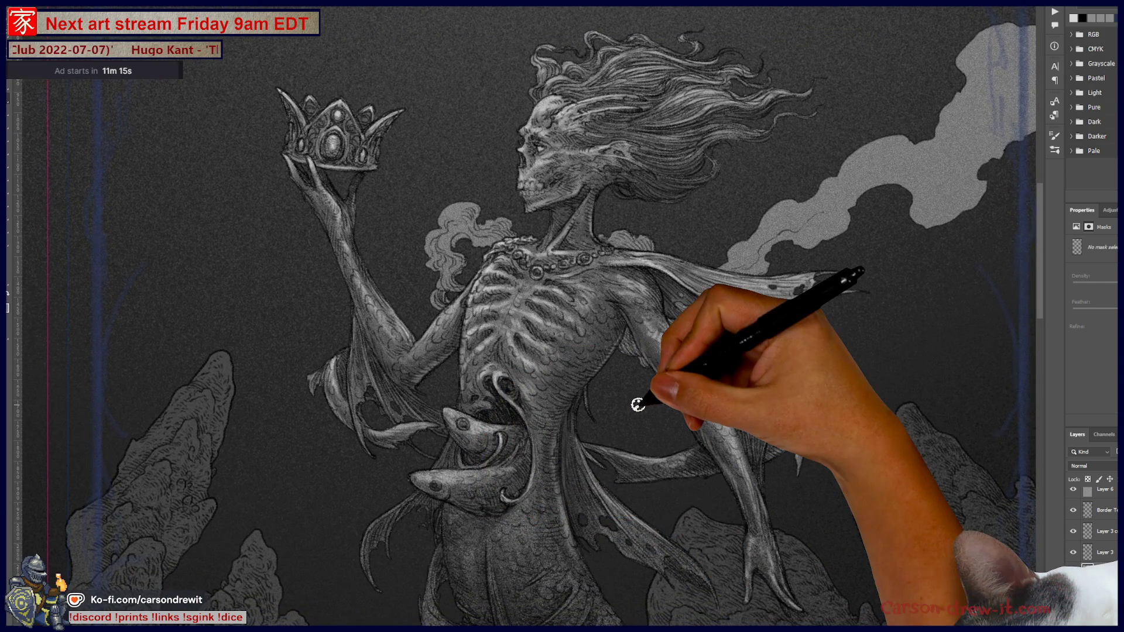
{"action": "key", "text": "ctrl+minus"}
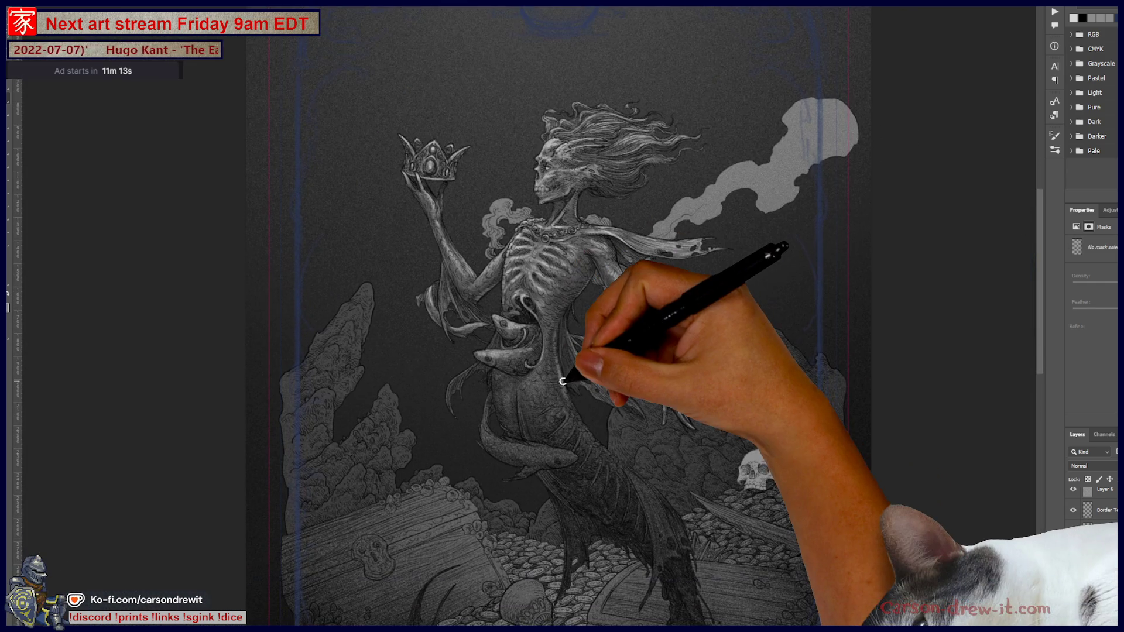
{"action": "scroll", "coordinate": [582, 389], "scroll_direction": "down", "scroll_amount": 3}
{"action": "scroll", "coordinate": [572, 326], "scroll_direction": "up", "scroll_amount": 3}
{"action": "scroll", "coordinate": [624, 415], "scroll_direction": "up", "scroll_amount": 2}
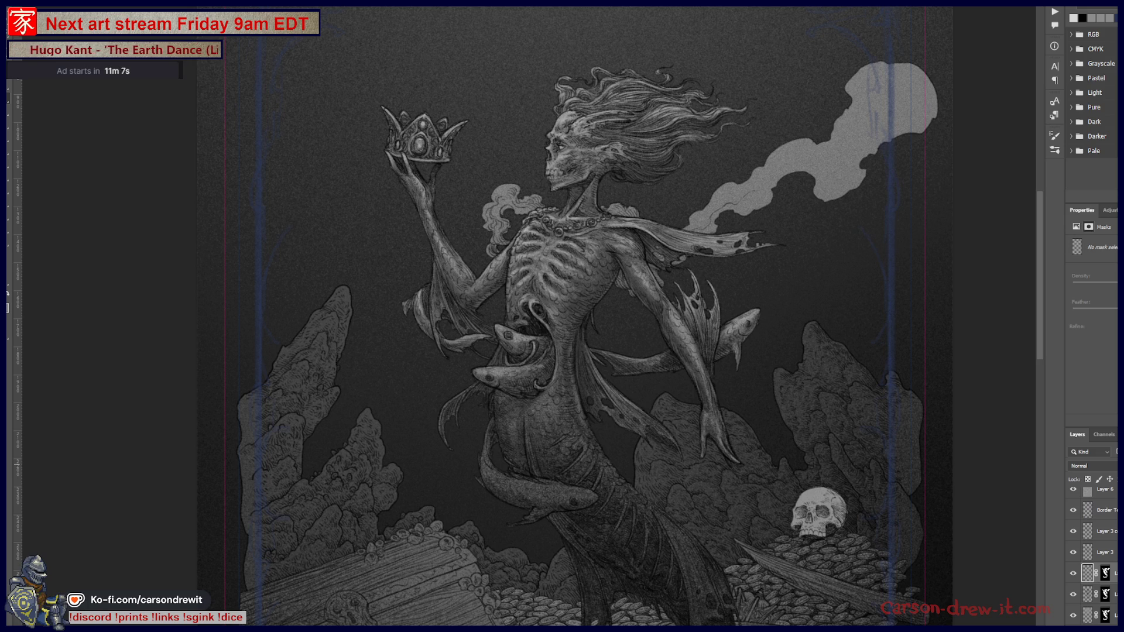
{"action": "scroll", "coordinate": [878, 304], "scroll_direction": "down", "scroll_amount": 3}
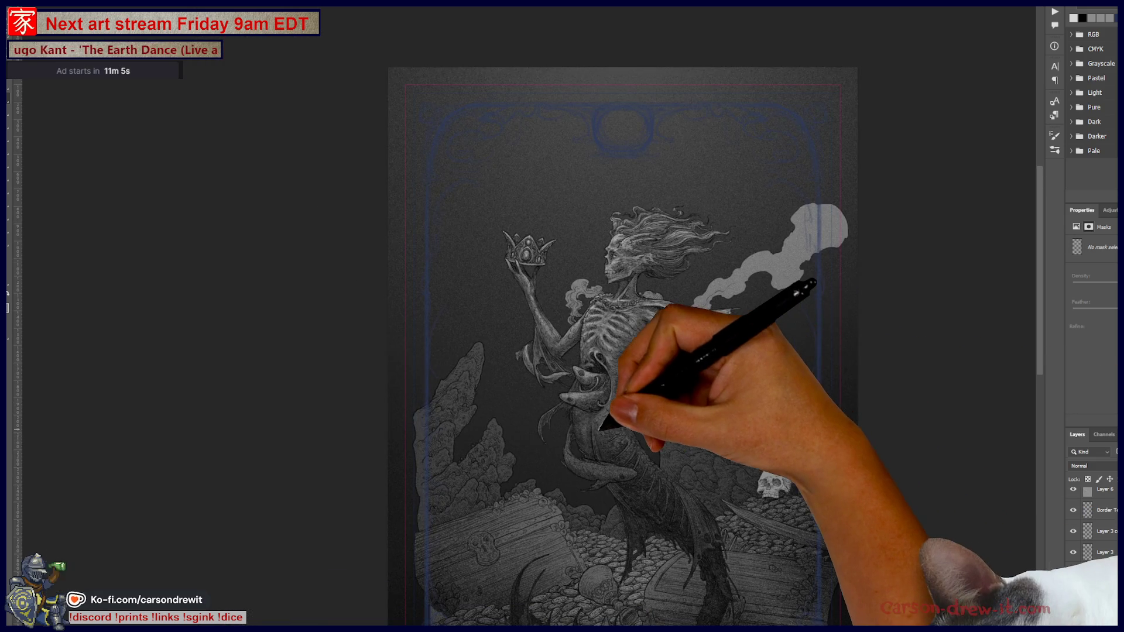
{"action": "scroll", "coordinate": [817, 291], "scroll_direction": "up", "scroll_amount": 5}
{"action": "scroll", "coordinate": [608, 429], "scroll_direction": "down", "scroll_amount": 2}
{"action": "scroll", "coordinate": [545, 456], "scroll_direction": "up", "scroll_amount": 2}
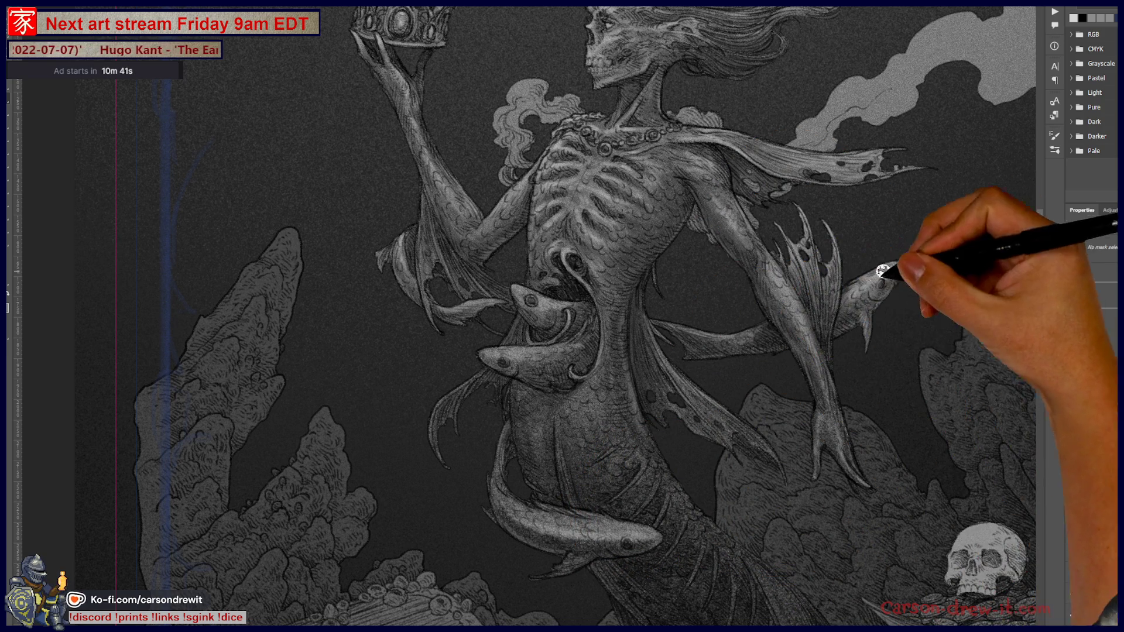
Select the masked layer under the right shark and shade the sharks and lower tail scales
{"action": "left_click", "coordinate": [882, 329], "text": "ctrl"}
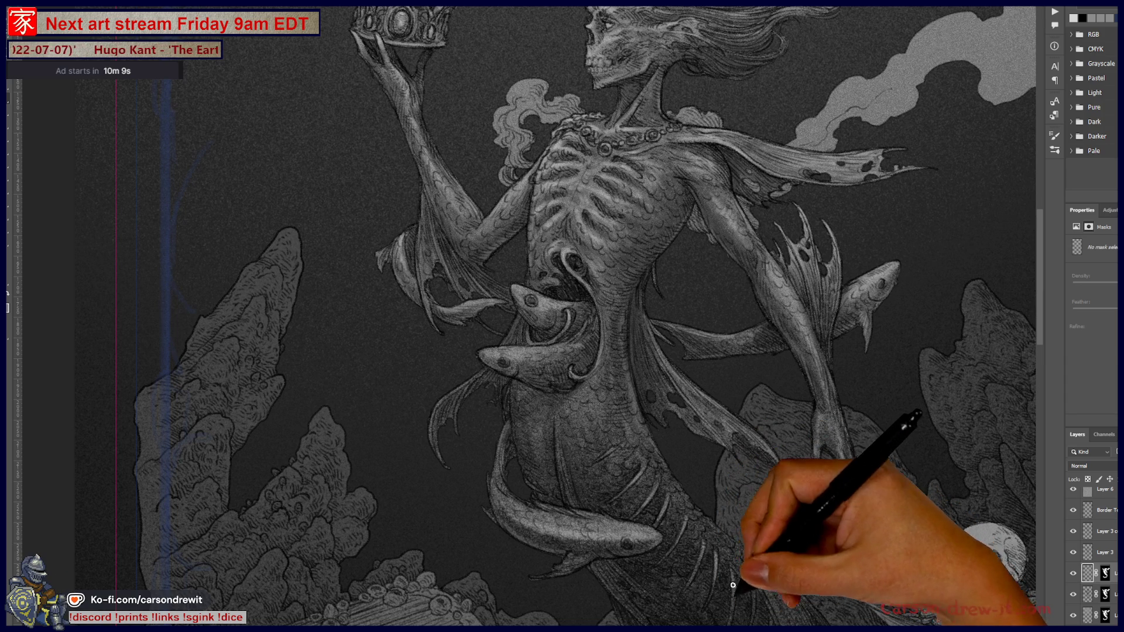
{"action": "left_click_drag", "start_coordinate": [760, 602], "coordinate": [728, 401]}
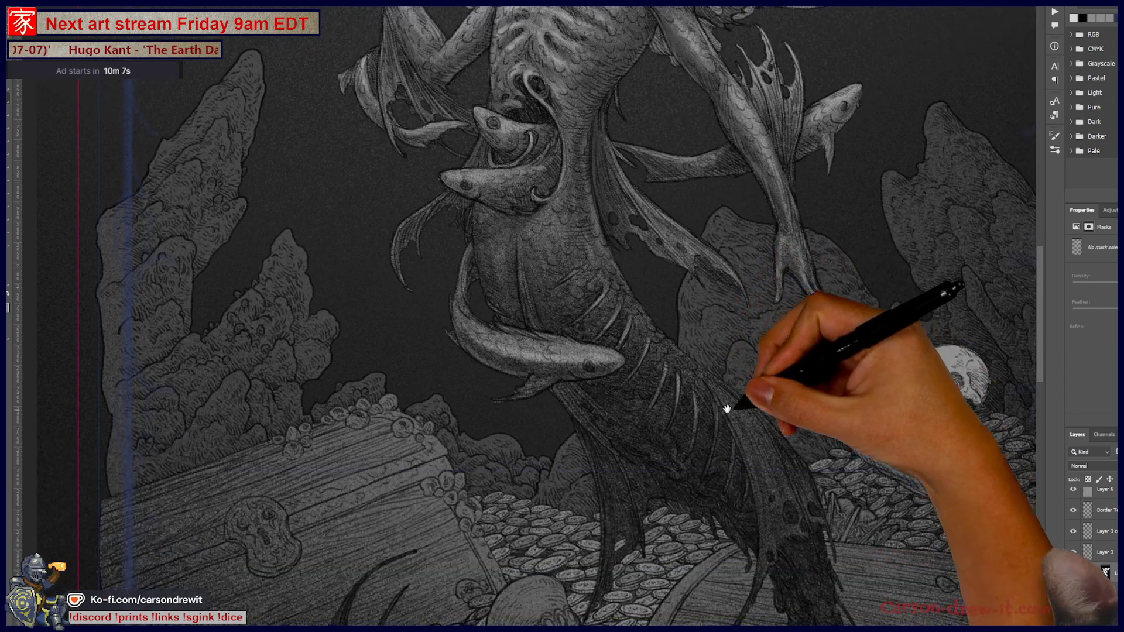
{"action": "left_click_drag", "start_coordinate": [753, 515], "coordinate": [791, 610]}
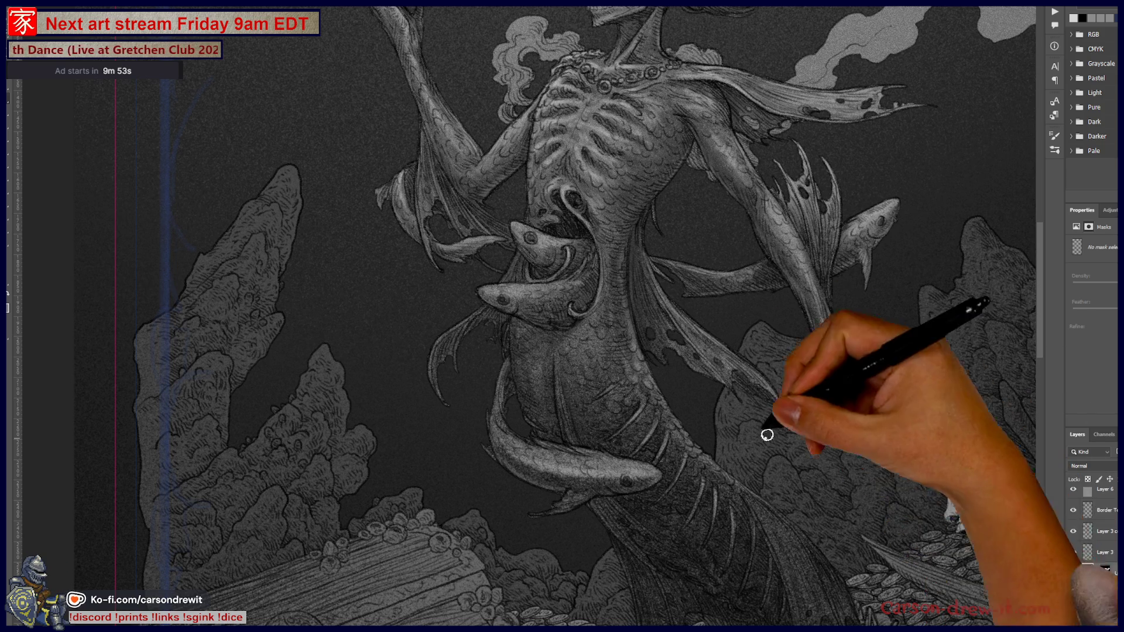
{"action": "mouse_move", "coordinate": [578, 313]}
{"action": "left_mouse_down"}
{"action": "mouse_move", "coordinate": [615, 439]}
{"action": "mouse_move", "coordinate": [584, 527]}
{"action": "mouse_move", "coordinate": [603, 352]}
{"action": "left_mouse_up"}
{"action": "key", "text": "ctrl+0"}
{"action": "scroll", "coordinate": [603, 540], "scroll_direction": "up", "scroll_amount": 3}
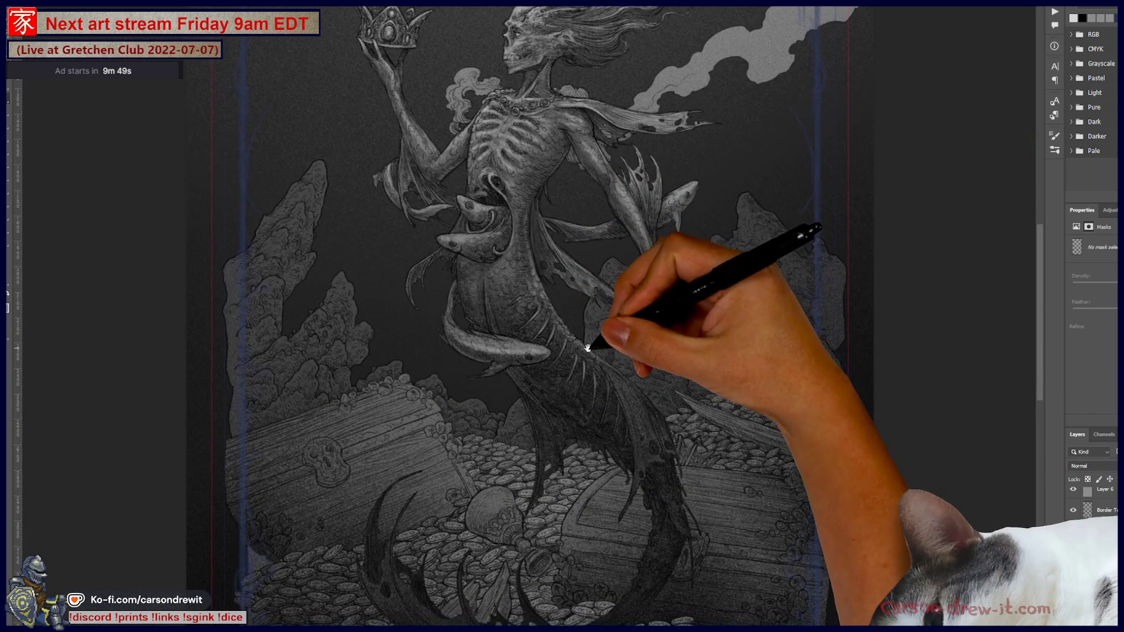
{"action": "scroll", "coordinate": [648, 407], "scroll_direction": "up", "scroll_amount": 3}
{"action": "scroll", "coordinate": [648, 411], "scroll_direction": "up", "scroll_amount": 2}
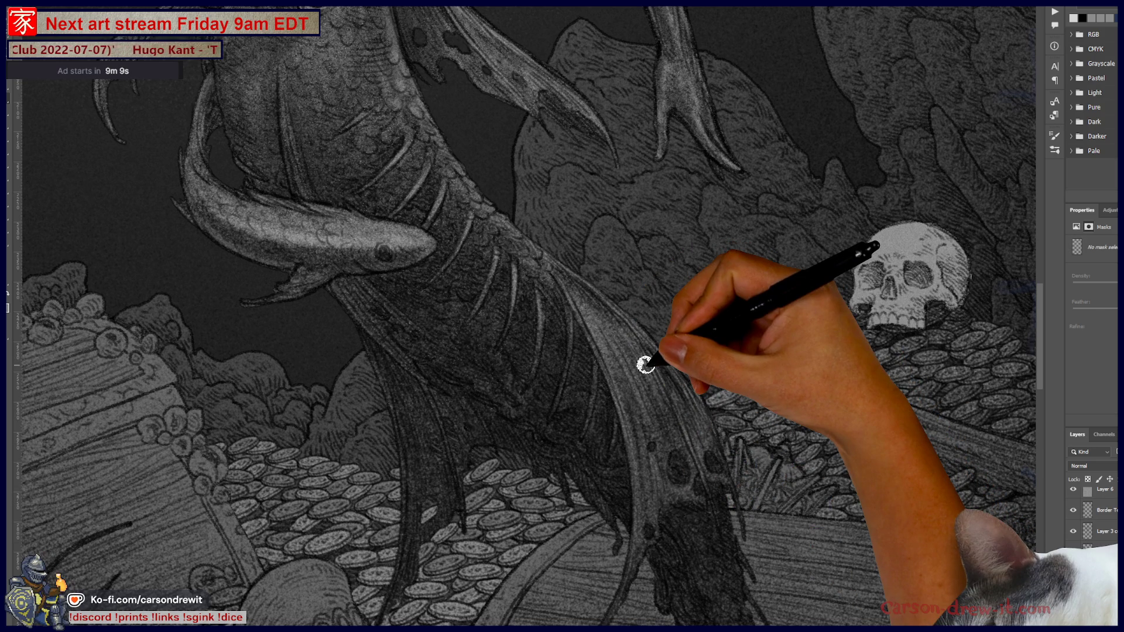
{"action": "scroll", "coordinate": [646, 364], "scroll_direction": "down", "scroll_amount": 1}
{"action": "scroll", "coordinate": [648, 361], "scroll_direction": "down", "scroll_amount": 1}
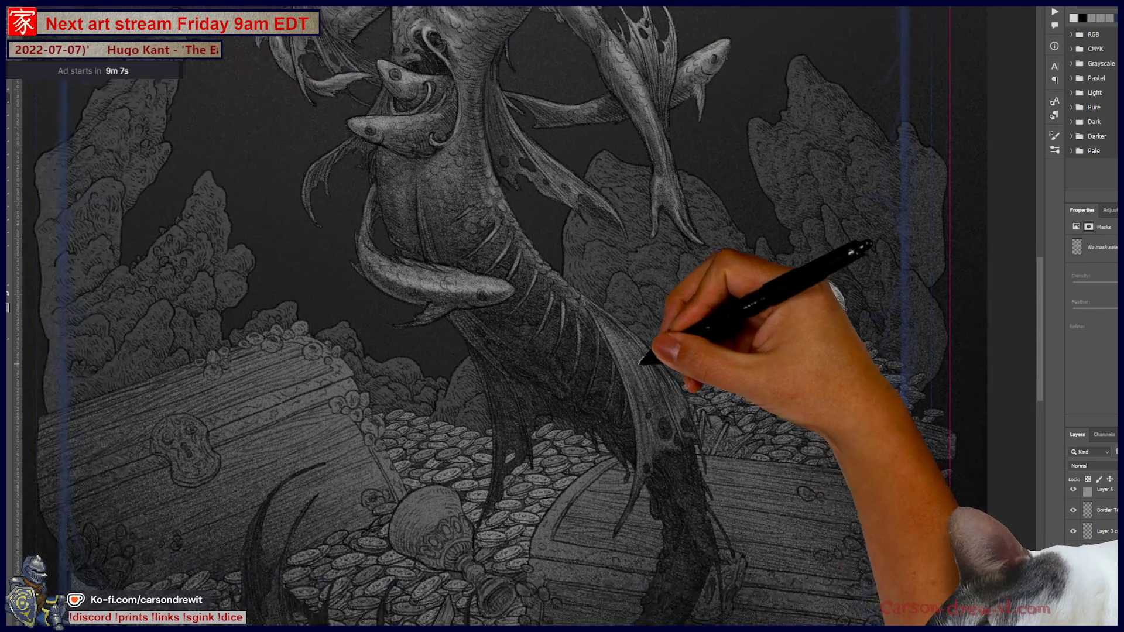
{"action": "scroll", "coordinate": [646, 365], "scroll_direction": "down", "scroll_amount": 2}
{"action": "scroll", "coordinate": [641, 368], "scroll_direction": "down", "scroll_amount": 1}
{"action": "scroll", "coordinate": [634, 380], "scroll_direction": "down", "scroll_amount": 2}
{"action": "scroll", "coordinate": [651, 399], "scroll_direction": "down", "scroll_amount": 1}
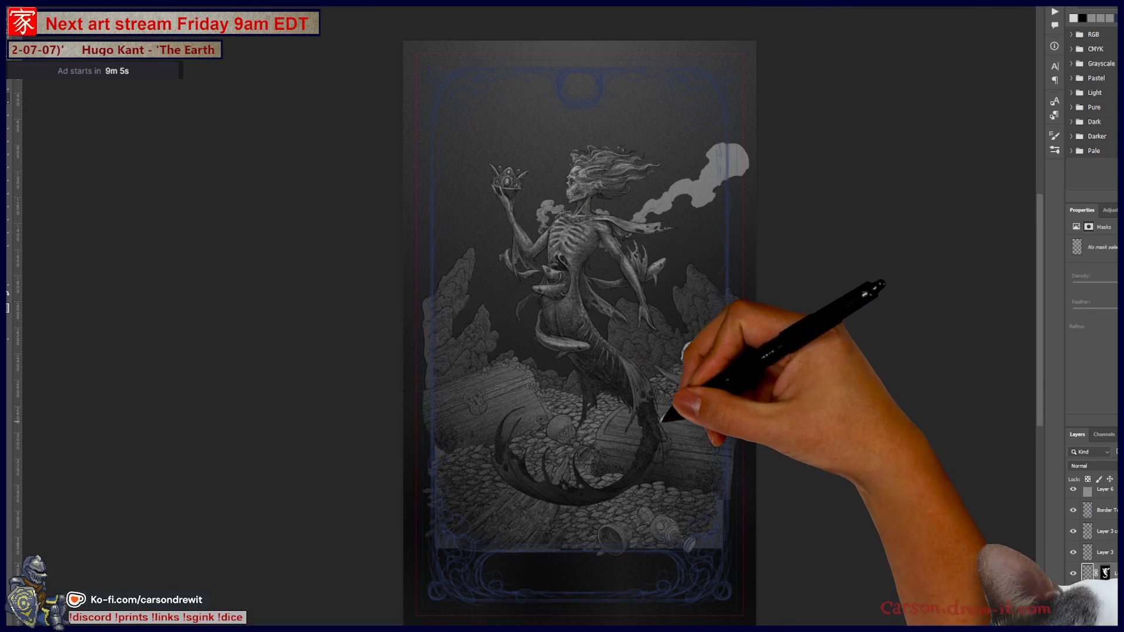
{"action": "scroll", "coordinate": [616, 378], "scroll_direction": "up", "scroll_amount": 3}
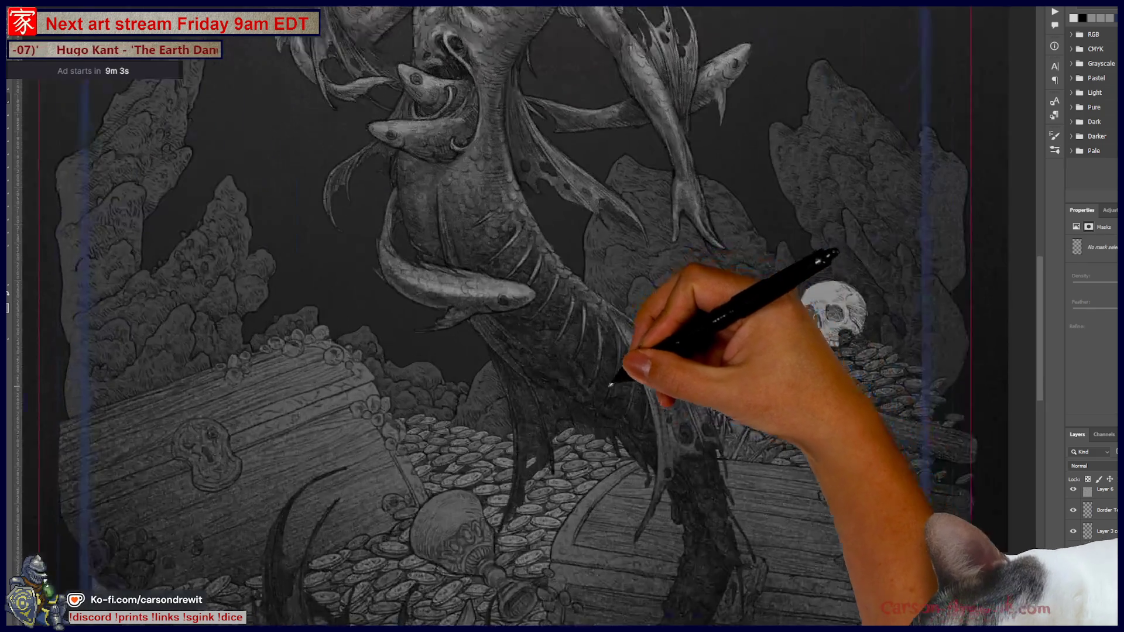
{"action": "scroll", "coordinate": [663, 348], "scroll_direction": "up", "scroll_amount": 2}
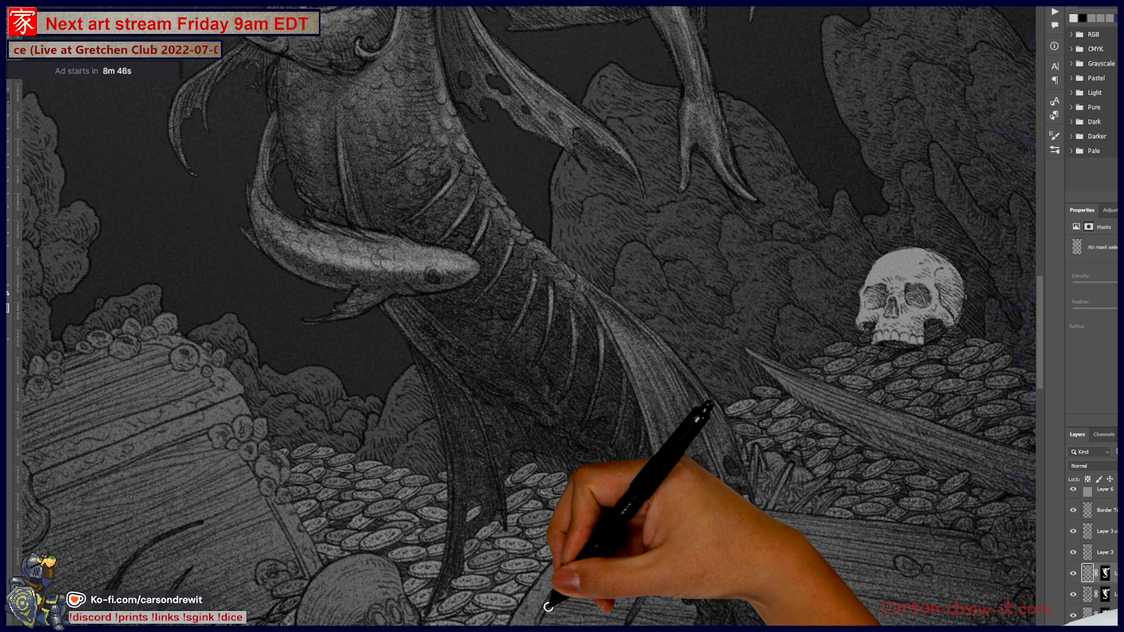
{"action": "mouse_move", "coordinate": [586, 427]}
{"action": "left_mouse_down"}
{"action": "mouse_move", "coordinate": [618, 477]}
{"action": "mouse_move", "coordinate": [579, 418]}
{"action": "left_mouse_up"}
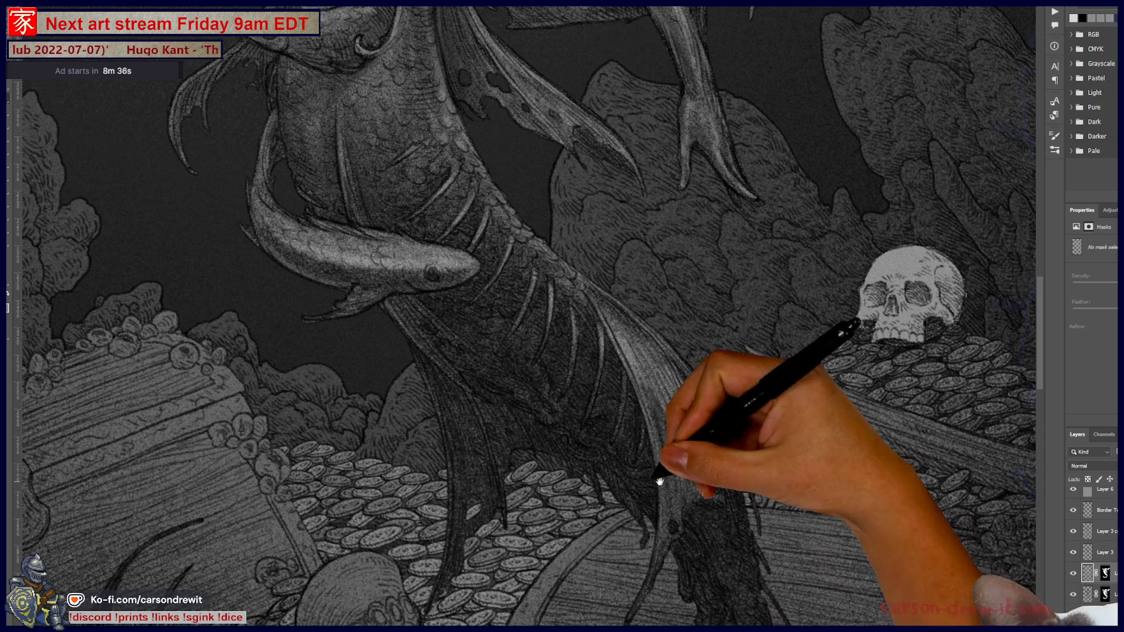
{"action": "mouse_move", "coordinate": [595, 460]}
{"action": "left_mouse_down"}
{"action": "mouse_move", "coordinate": [613, 352]}
{"action": "mouse_move", "coordinate": [639, 393]}
{"action": "left_mouse_up"}
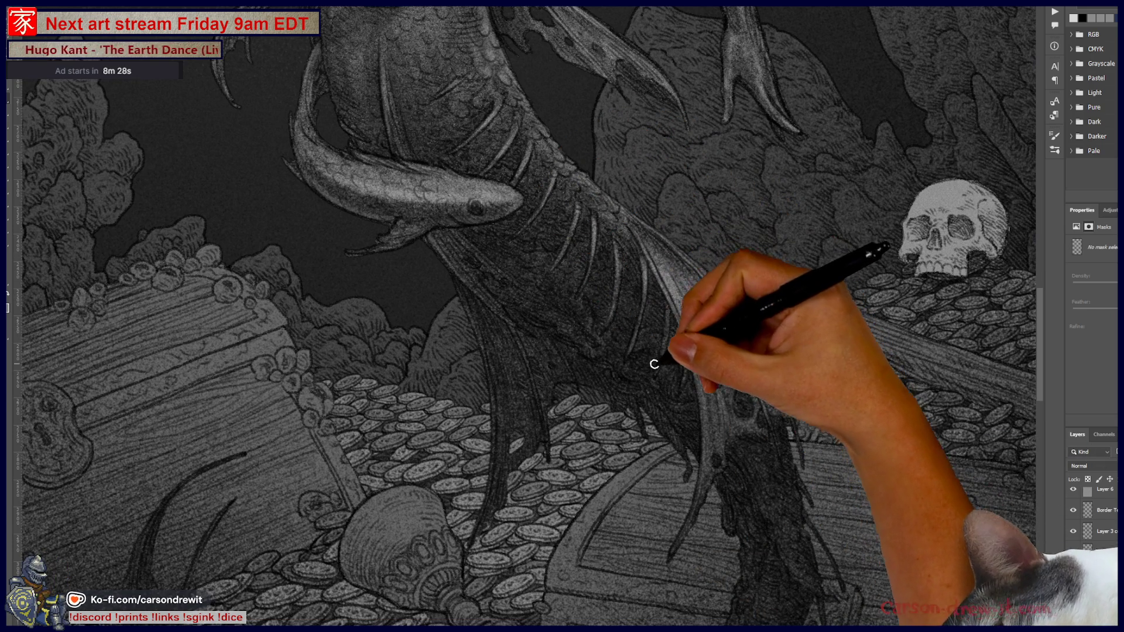
{"action": "key", "text": "ctrl"}
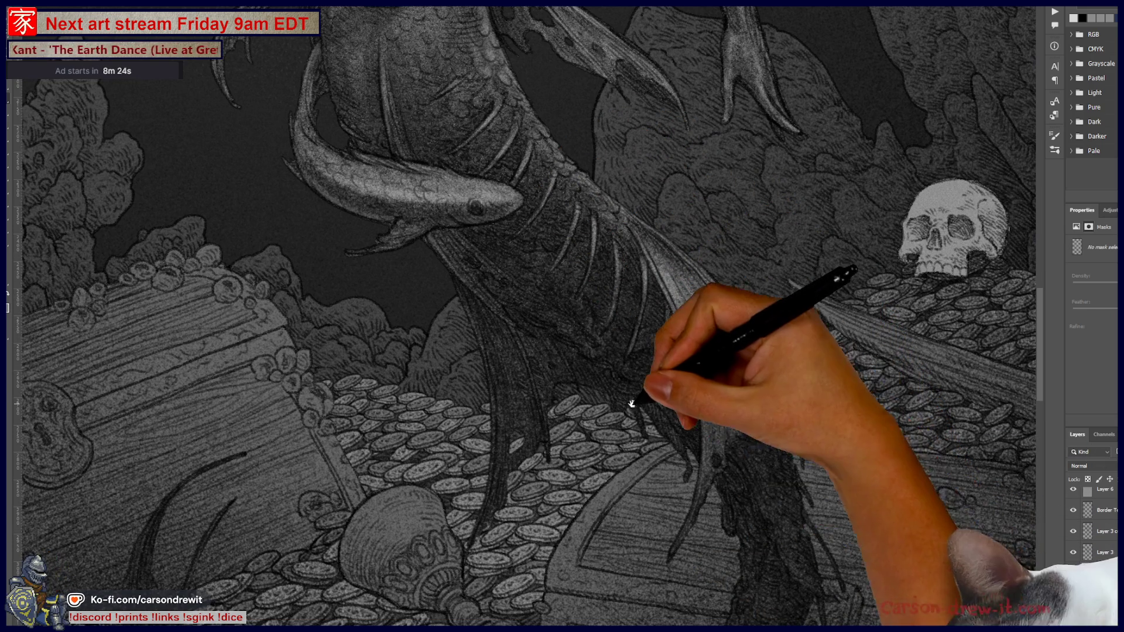
{"action": "left_click_drag", "start_coordinate": [631, 404], "coordinate": [657, 485]}
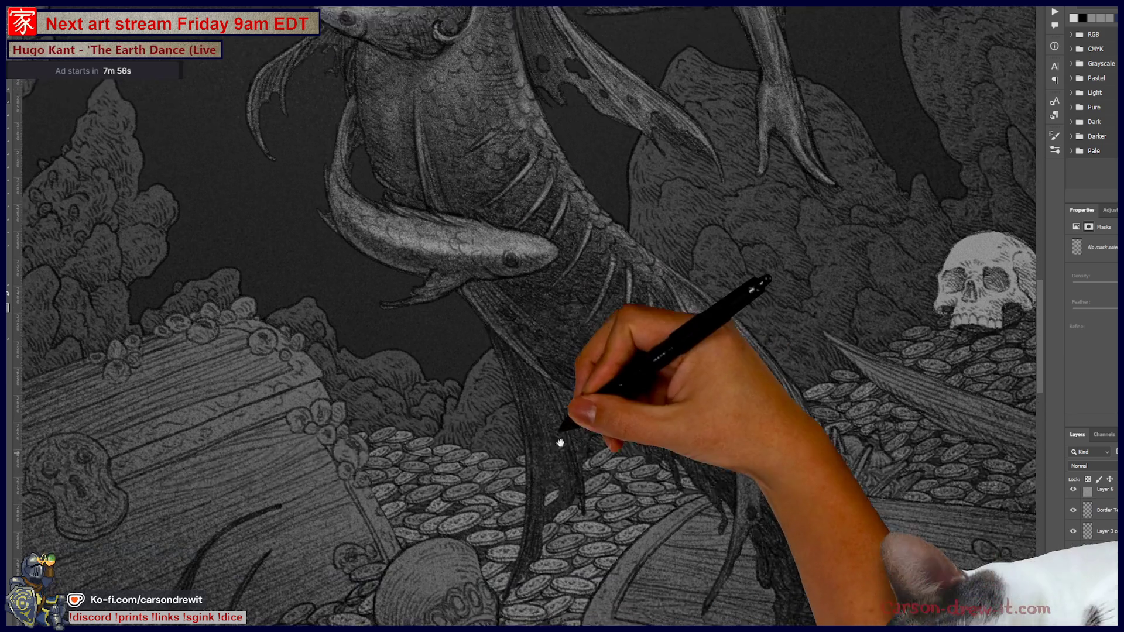
{"action": "left_click_drag", "start_coordinate": [558, 445], "coordinate": [525, 360]}
{"action": "mouse_move", "coordinate": [779, 489]}
{"action": "left_mouse_down"}
{"action": "mouse_move", "coordinate": [715, 360]}
{"action": "mouse_move", "coordinate": [674, 340]}
{"action": "left_mouse_up"}
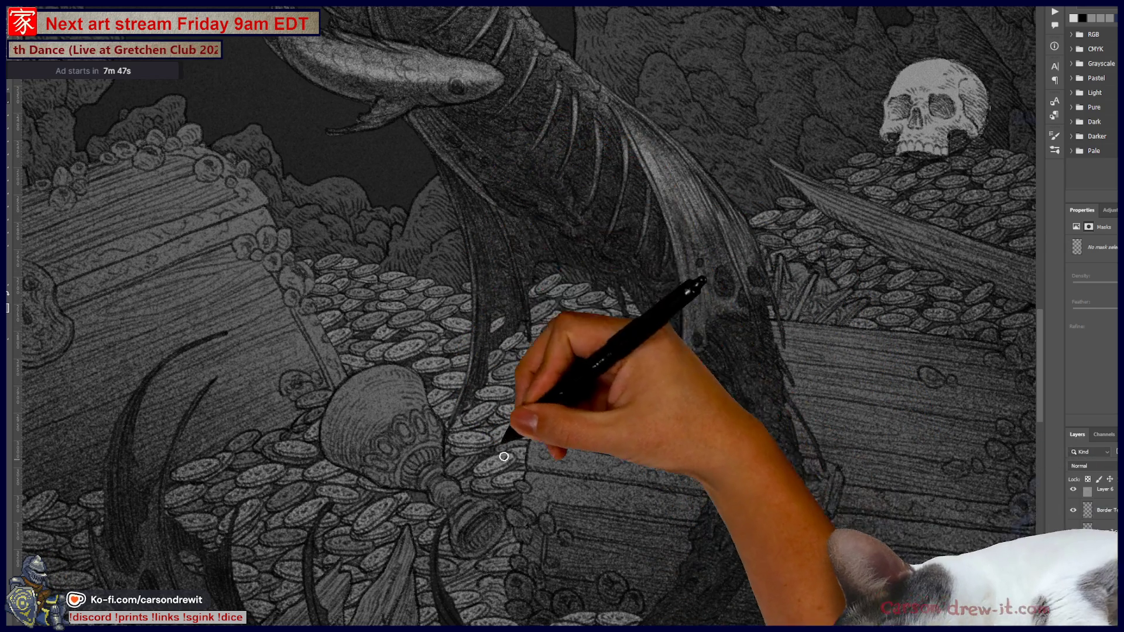
Centre the view on the goblet and coin pile beside the treasure chest
{"action": "left_click_drag", "start_coordinate": [653, 381], "coordinate": [706, 547]}
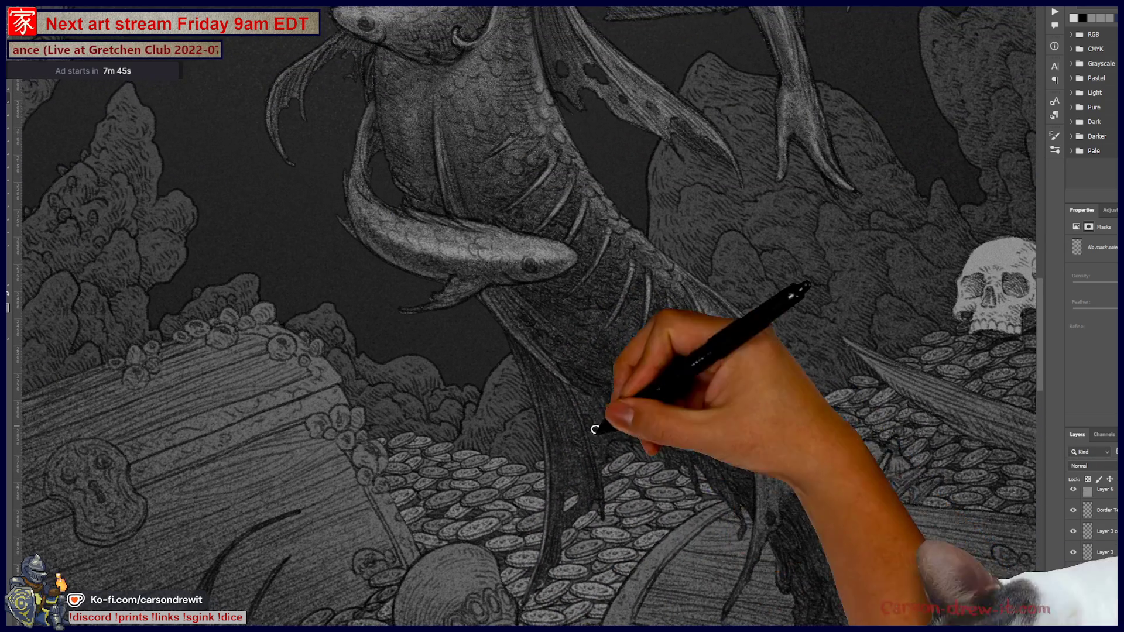
{"action": "left_click_drag", "start_coordinate": [597, 427], "coordinate": [746, 307]}
{"action": "mouse_move", "coordinate": [640, 321]}
{"action": "left_mouse_down"}
{"action": "mouse_move", "coordinate": [591, 388]}
{"action": "mouse_move", "coordinate": [556, 370]}
{"action": "left_mouse_up"}
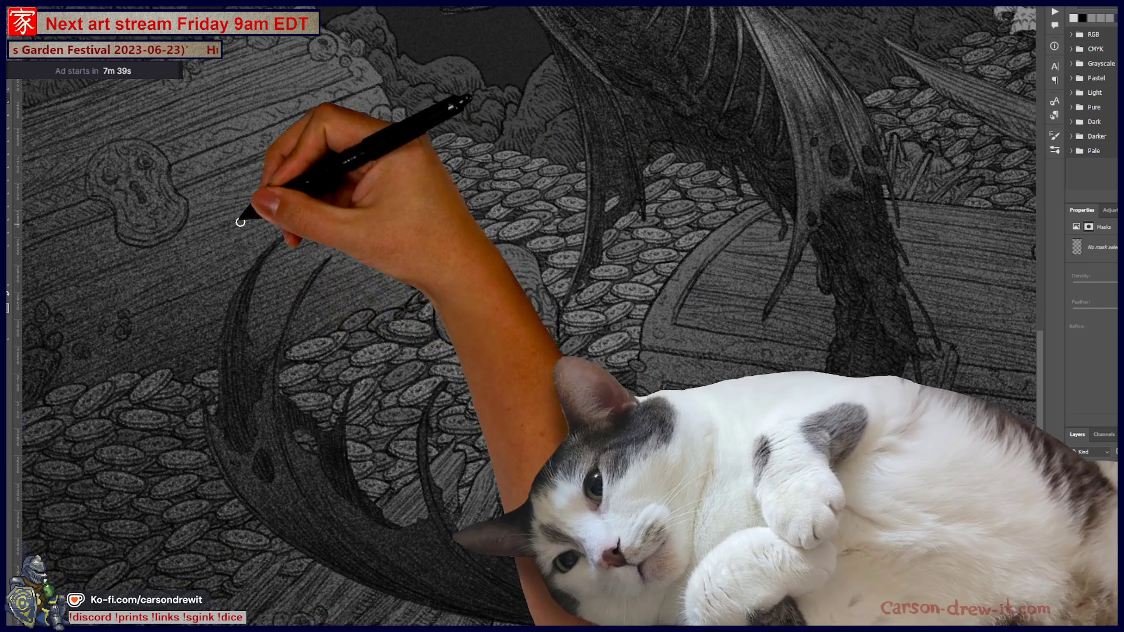
Ink a dark curved tail fin around the goblet, darkening and thickening its lower arc
{"action": "left_click_drag", "start_coordinate": [330, 259], "coordinate": [315, 381]}
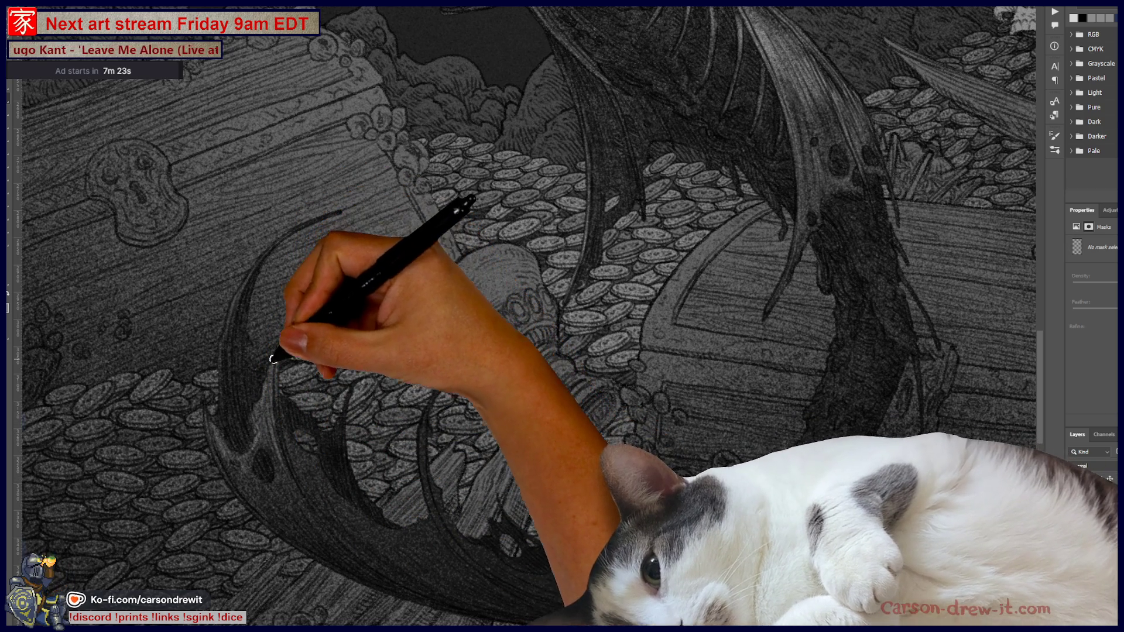
{"action": "left_click_drag", "start_coordinate": [278, 300], "coordinate": [292, 432]}
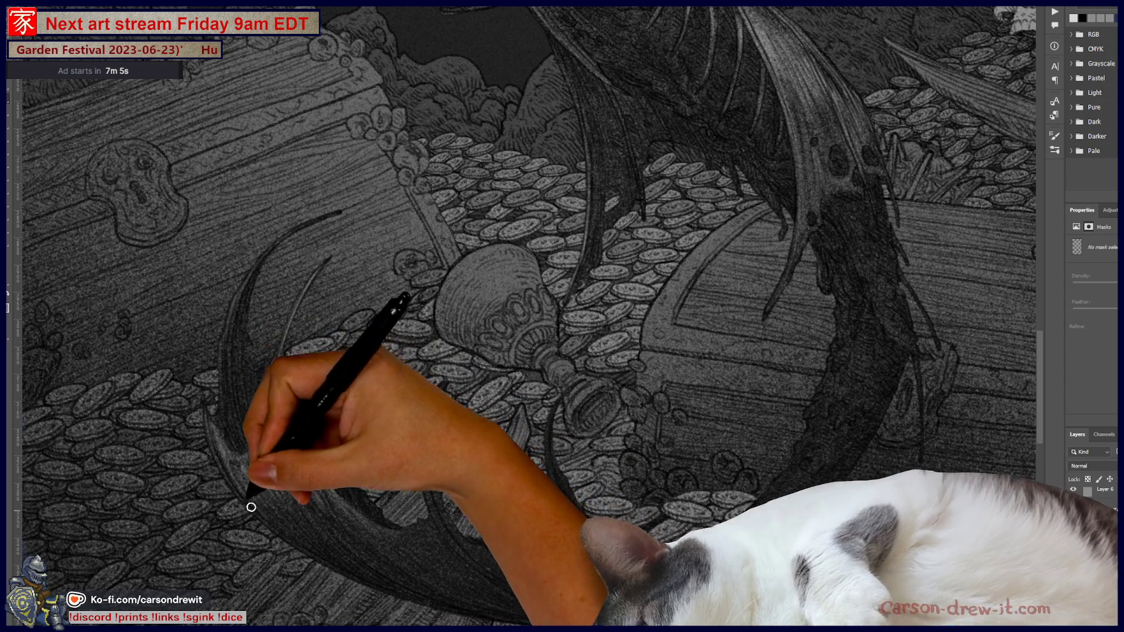
{"action": "left_click_drag", "start_coordinate": [251, 507], "coordinate": [527, 576]}
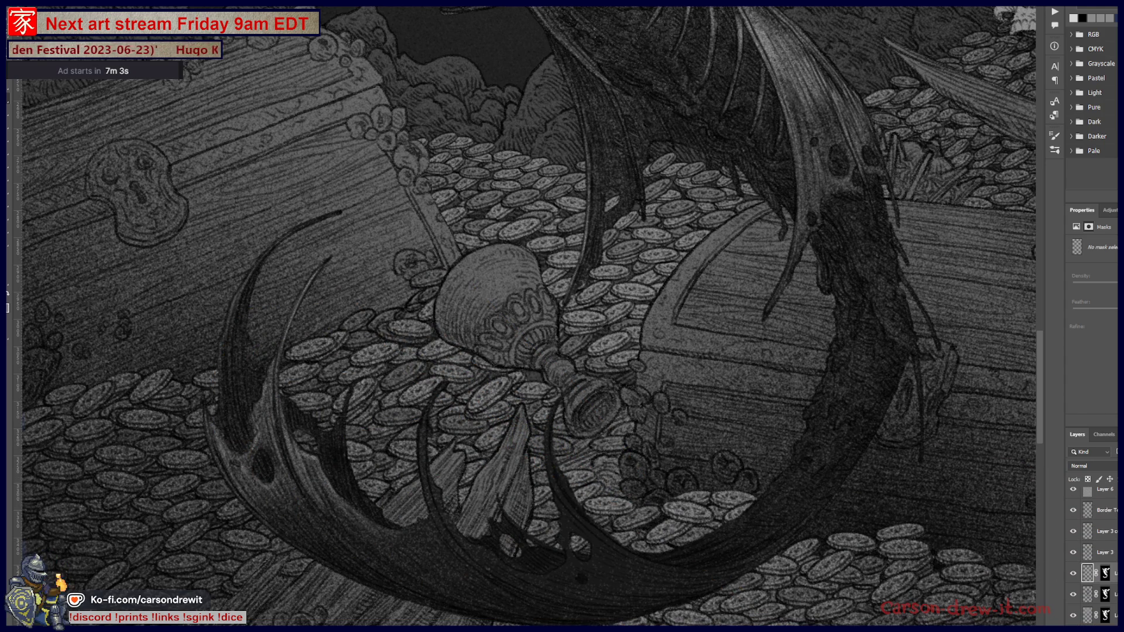
{"action": "scroll", "coordinate": [580, 410], "scroll_direction": "down", "scroll_amount": 5}
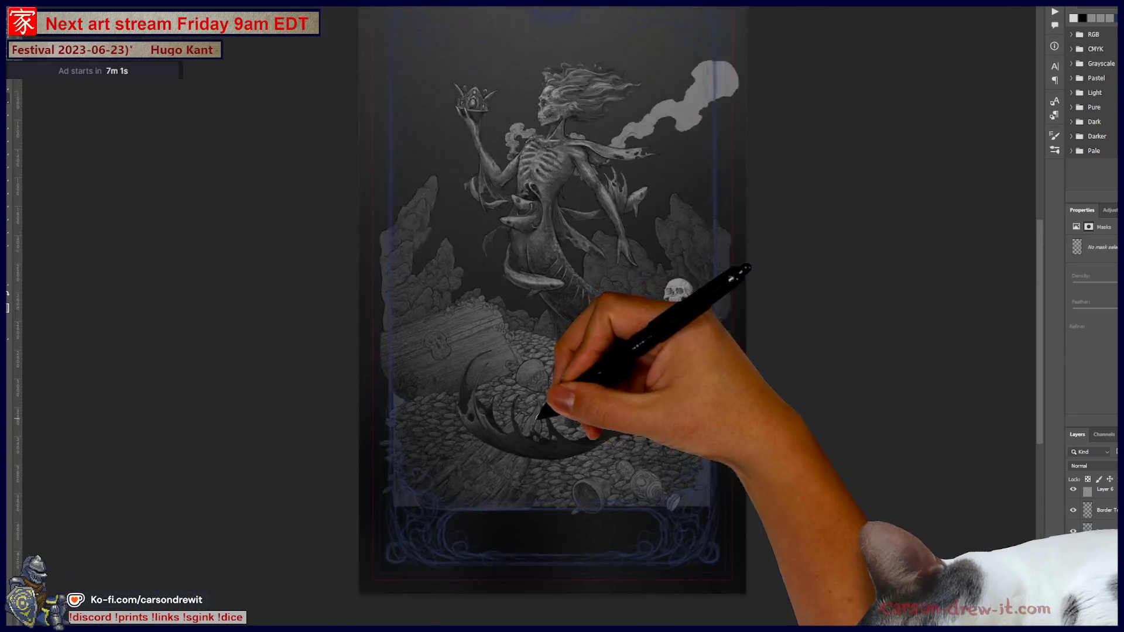
{"action": "mouse_move", "coordinate": [580, 410]}
{"action": "left_mouse_down"}
{"action": "mouse_move", "coordinate": [515, 508]}
{"action": "mouse_move", "coordinate": [487, 508]}
{"action": "left_mouse_up"}
{"action": "scroll", "coordinate": [534, 480], "scroll_direction": "up", "scroll_amount": 2}
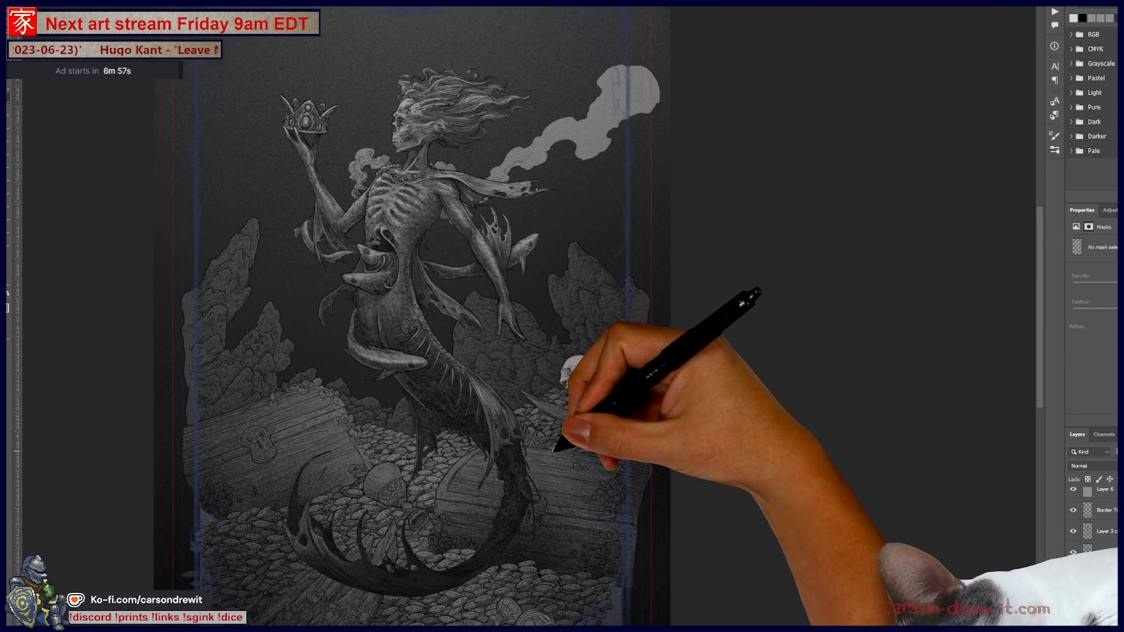
{"action": "scroll", "coordinate": [564, 448], "scroll_direction": "up", "scroll_amount": 2}
{"action": "scroll", "coordinate": [539, 402], "scroll_direction": "up", "scroll_amount": 2}
{"action": "scroll", "coordinate": [501, 376], "scroll_direction": "up", "scroll_amount": 2}
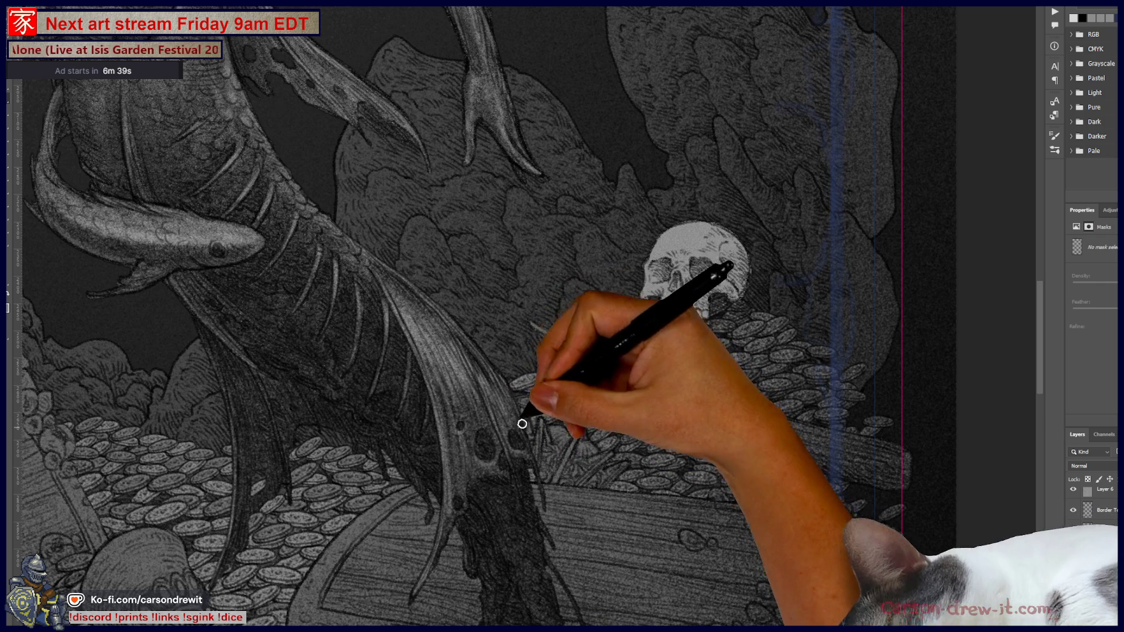
{"action": "left_click_drag", "start_coordinate": [523, 534], "coordinate": [581, 406]}
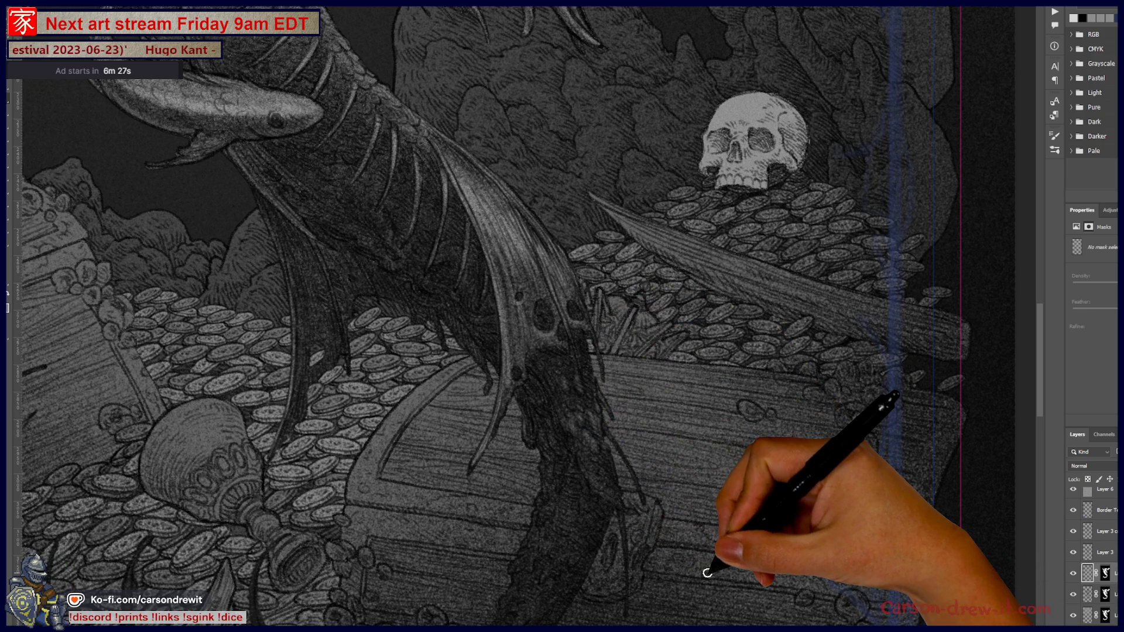
{"action": "scroll", "coordinate": [707, 527], "scroll_direction": "down", "scroll_amount": 2}
{"action": "scroll", "coordinate": [705, 509], "scroll_direction": "down", "scroll_amount": 2}
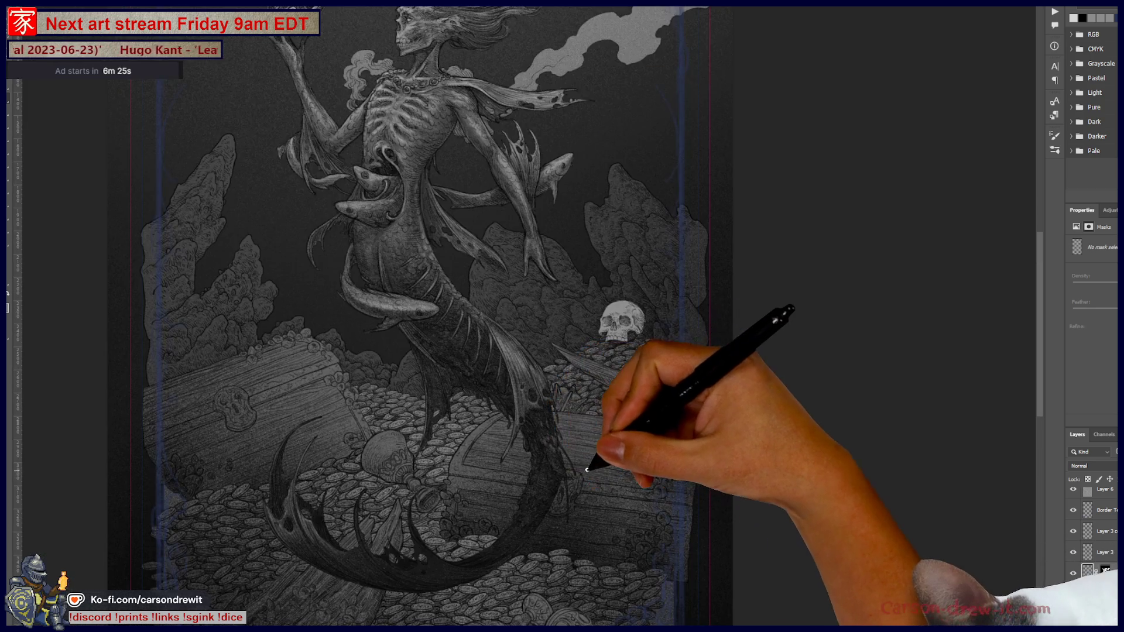
{"action": "scroll", "coordinate": [702, 489], "scroll_direction": "down", "scroll_amount": 2}
{"action": "scroll", "coordinate": [624, 360], "scroll_direction": "up", "scroll_amount": 2}
{"action": "scroll", "coordinate": [612, 374], "scroll_direction": "up", "scroll_amount": 2}
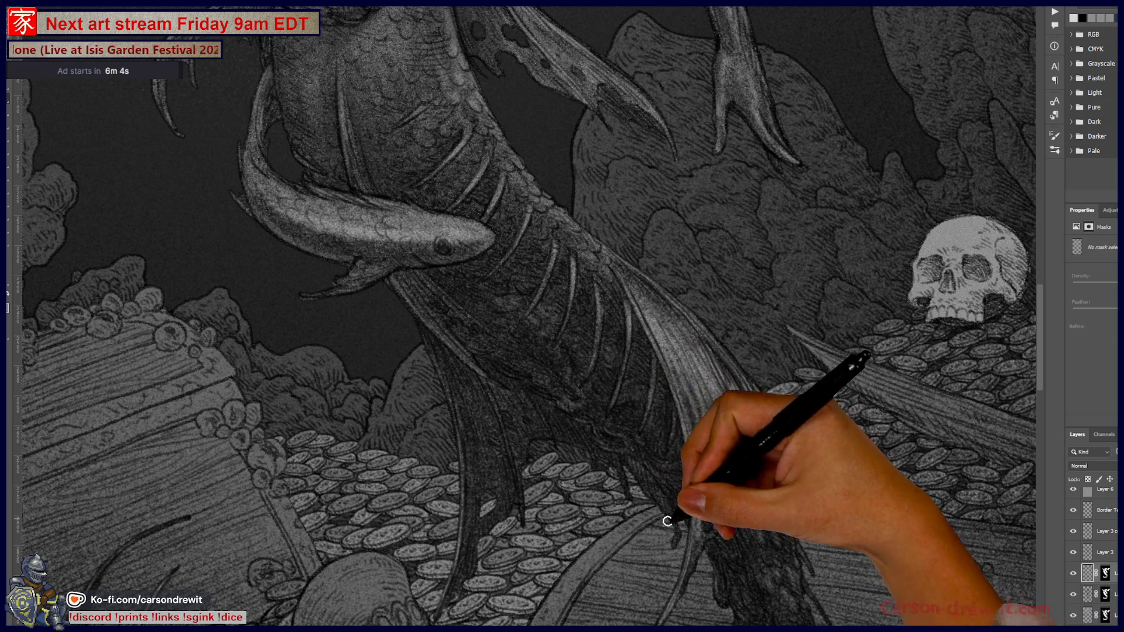
{"action": "left_click_drag", "start_coordinate": [698, 558], "coordinate": [612, 356]}
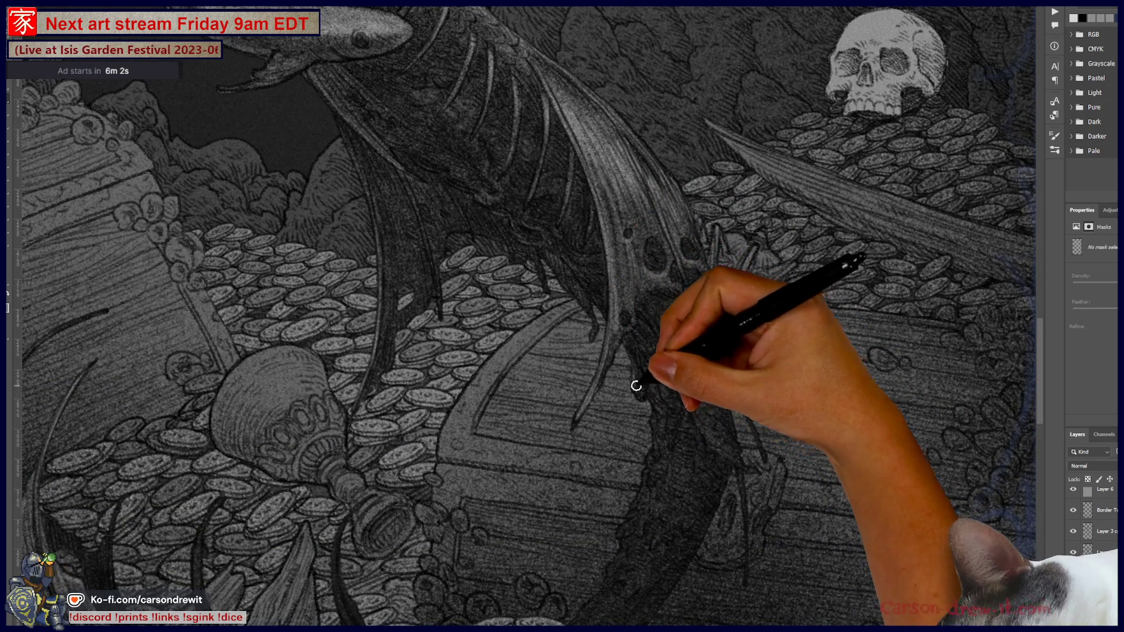